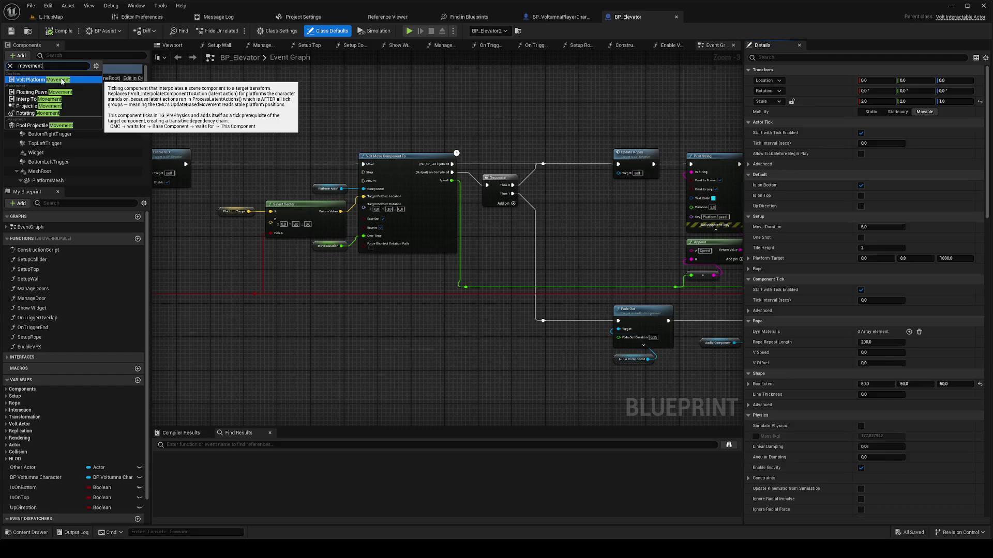
Step: Add a Volt Platform Movement component named Volt_PlatformMovement and drop its reference into the Event Graph
left_click(61, 80)
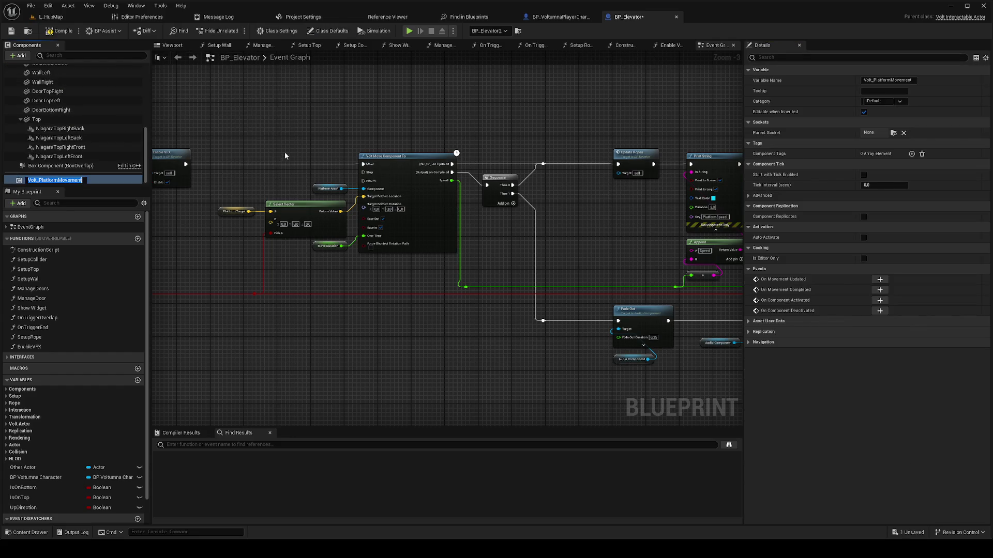
key("Return")
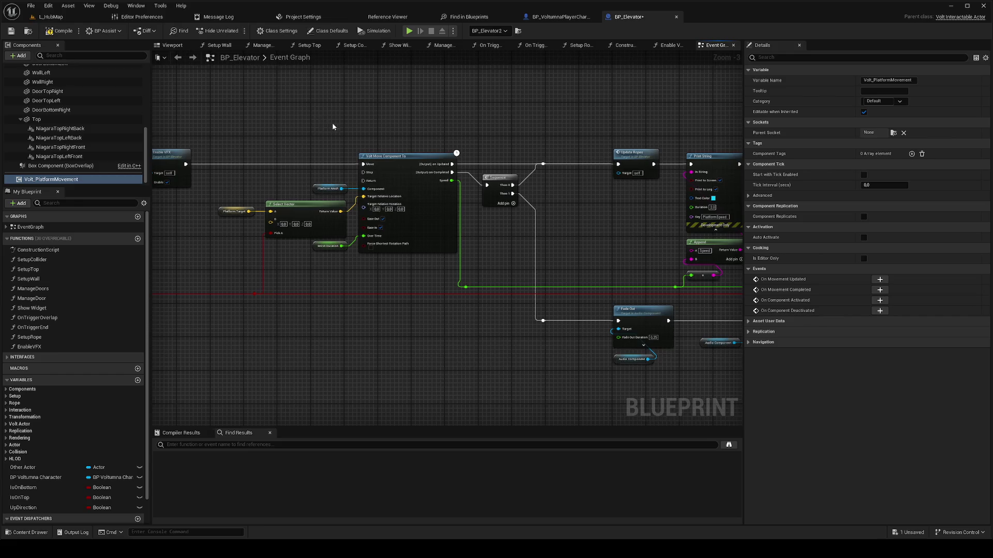
left_click_drag(331, 127, 373, 130)
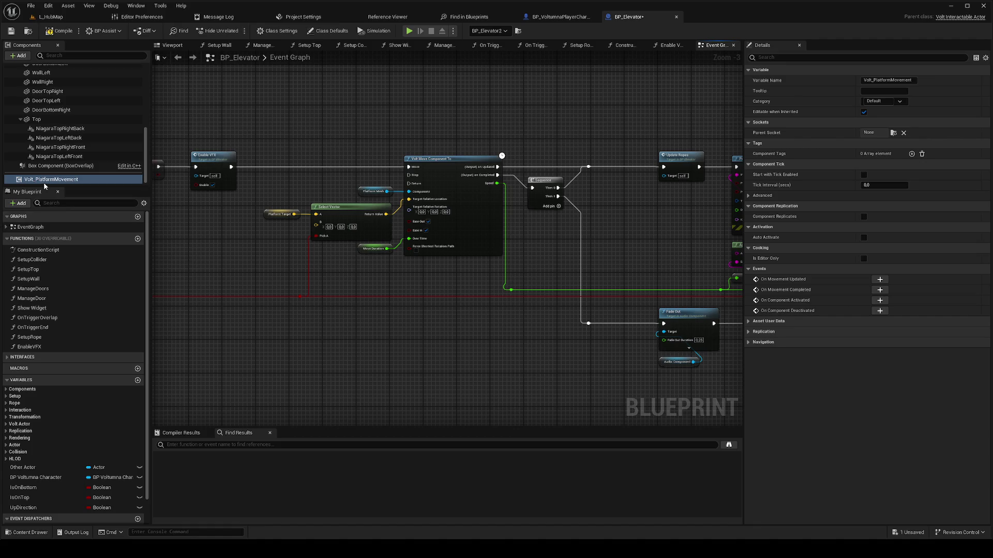
mouse_move(50, 181)
left_click_drag(49, 181, 429, 98)
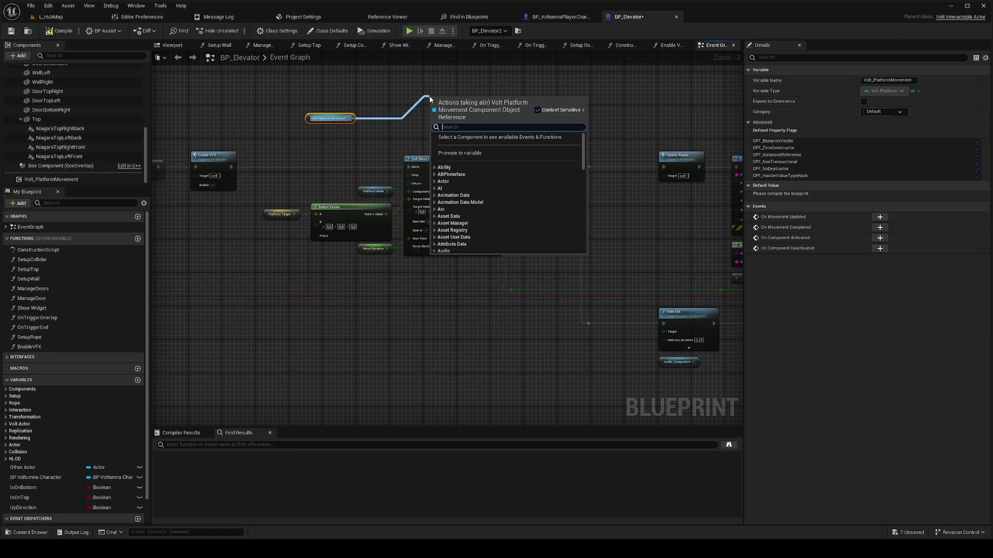
Step: Create a Start Movement node from Volt_PlatformMovement and run the execution flow into it
type("start mo")
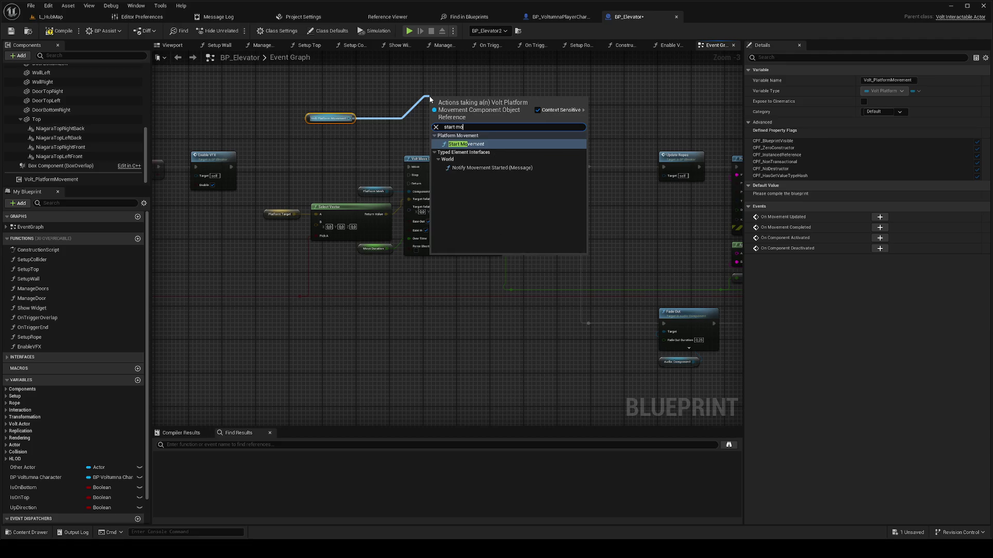
key("Return")
mouse_move(472, 114)
left_mouse_down()
mouse_move(488, 161)
mouse_move(473, 99)
left_mouse_up()
left_click_drag(424, 214, 431, 94)
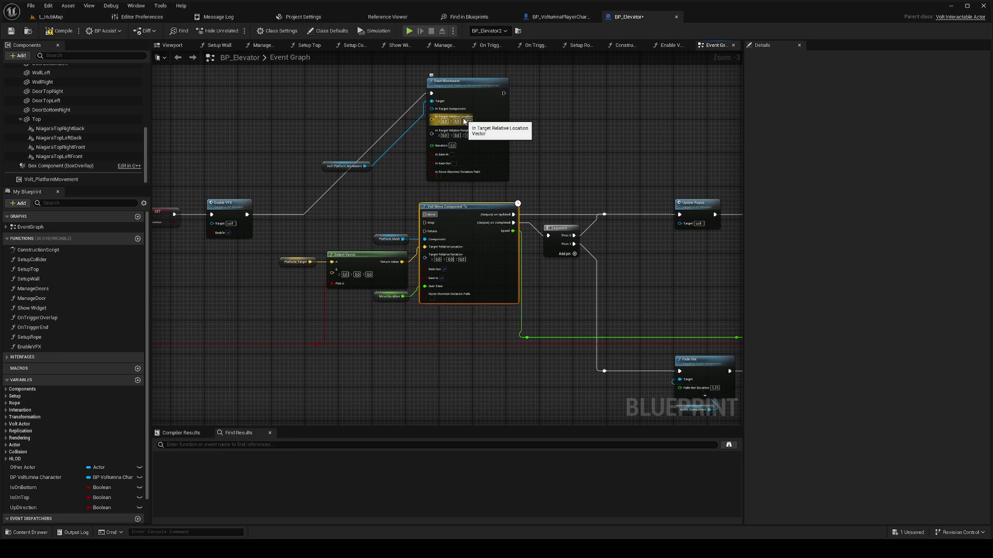
Step: Feed a duplicated Platform Mesh, Select Vector's result and Move Duration into Start Movement, then compile and save
left_click(383, 238)
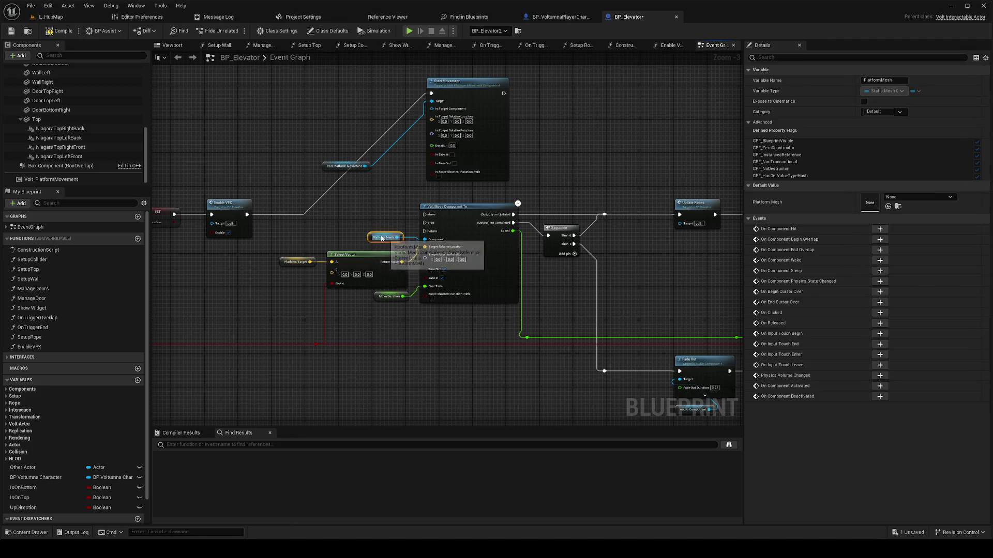
left_click(343, 185)
left_click(384, 240)
key("ctrl+w")
left_click_drag(367, 184, 432, 109)
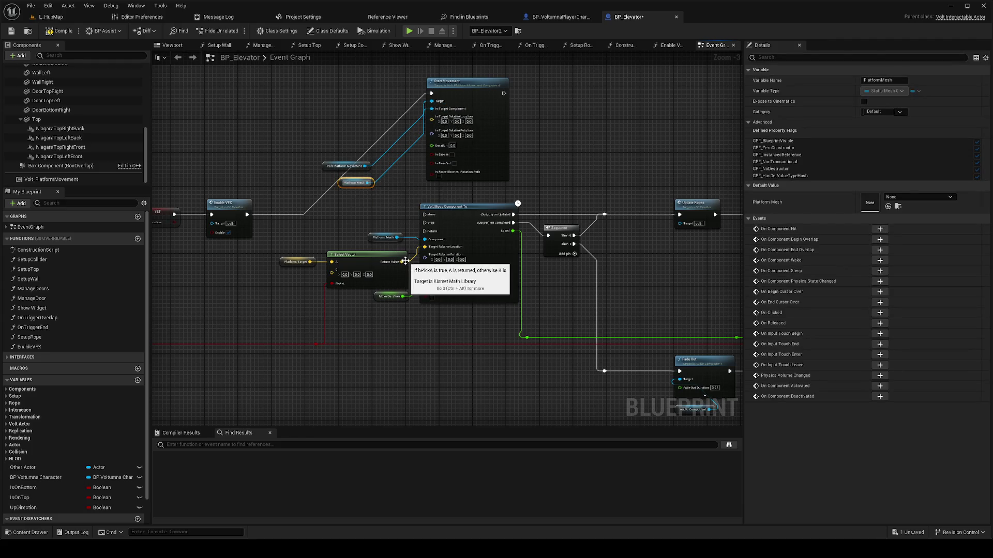
mouse_move(406, 261)
left_mouse_down()
mouse_move(445, 127)
mouse_move(432, 137)
mouse_move(432, 117)
left_mouse_up()
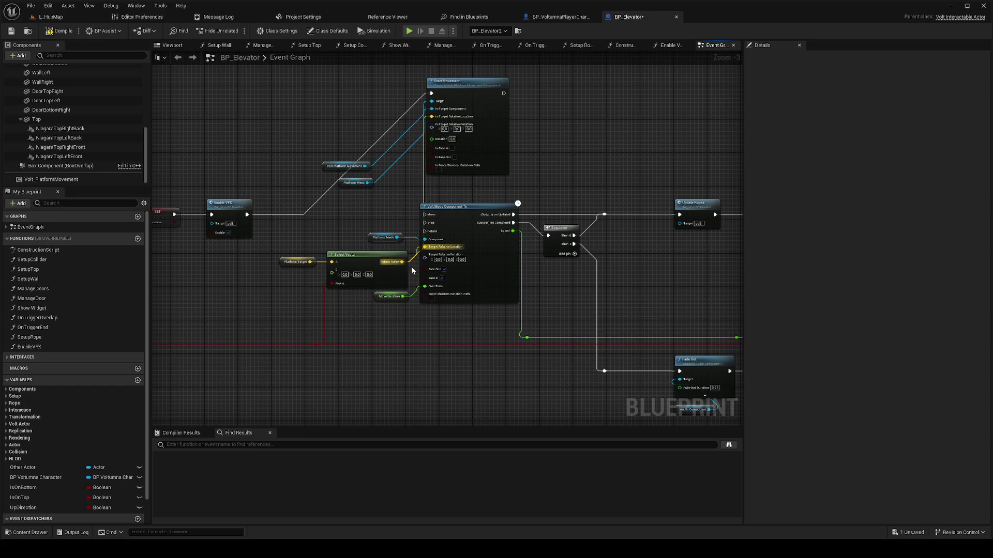
left_click(451, 153)
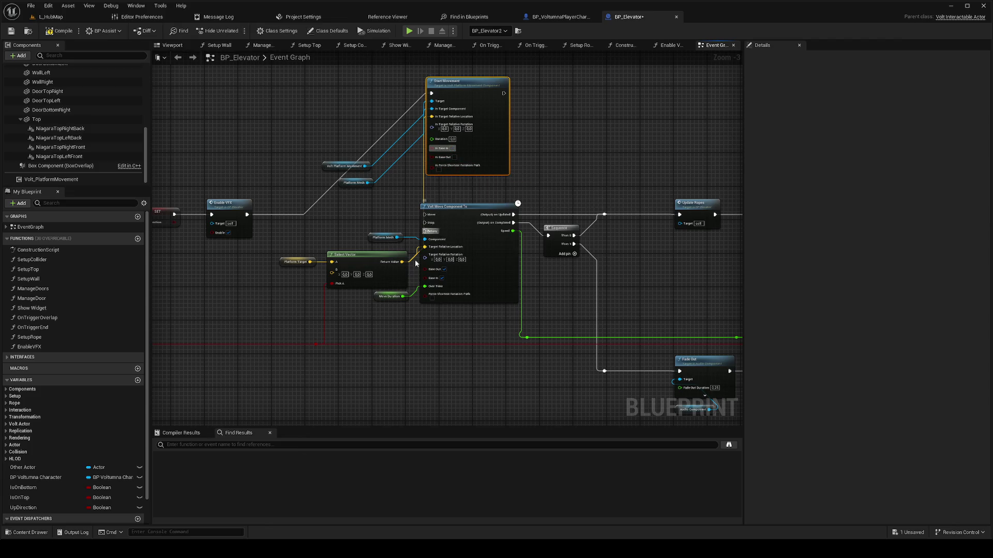
left_click_drag(403, 296, 432, 138)
left_click(61, 31)
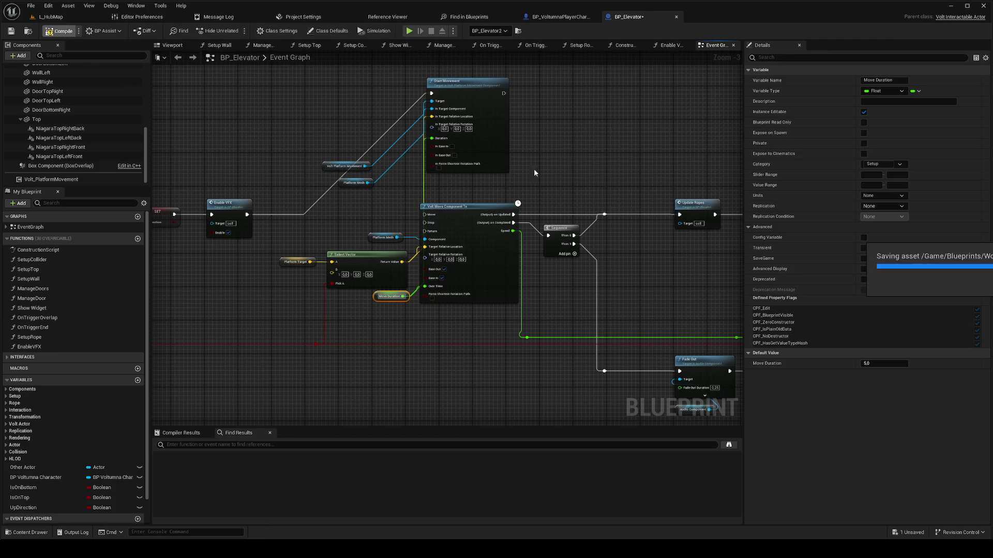
left_click_drag(596, 169, 414, 151)
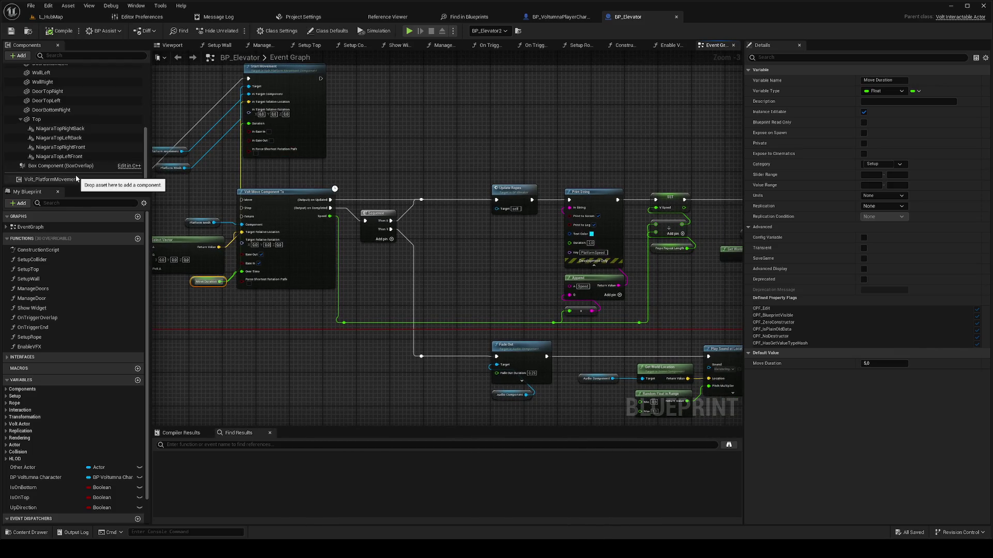
Step: Connect the On Movement Updated event to the rope-update path
mouse_move(70, 180)
left_mouse_down()
mouse_move(342, 190)
mouse_move(341, 134)
left_mouse_up()
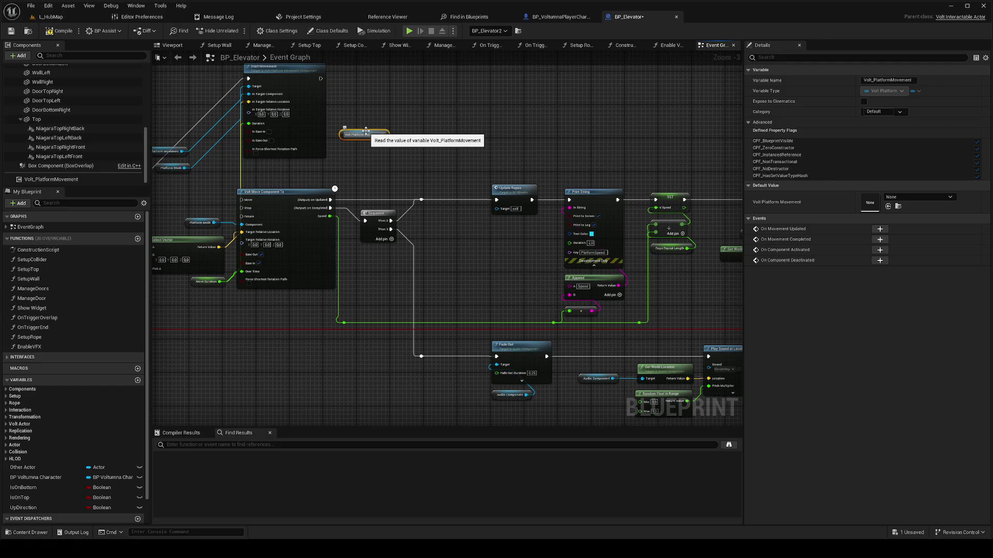
right_click(46, 180)
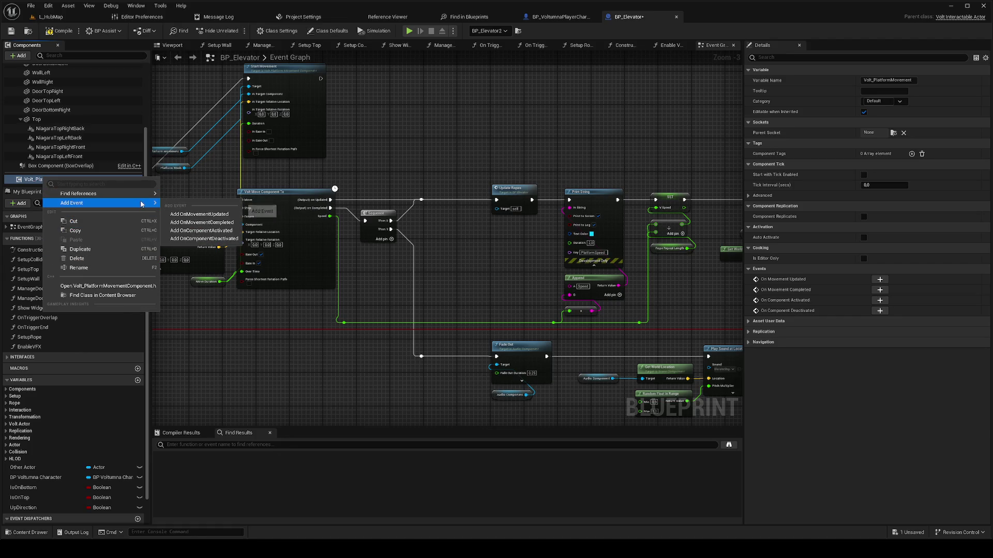
key("Escape")
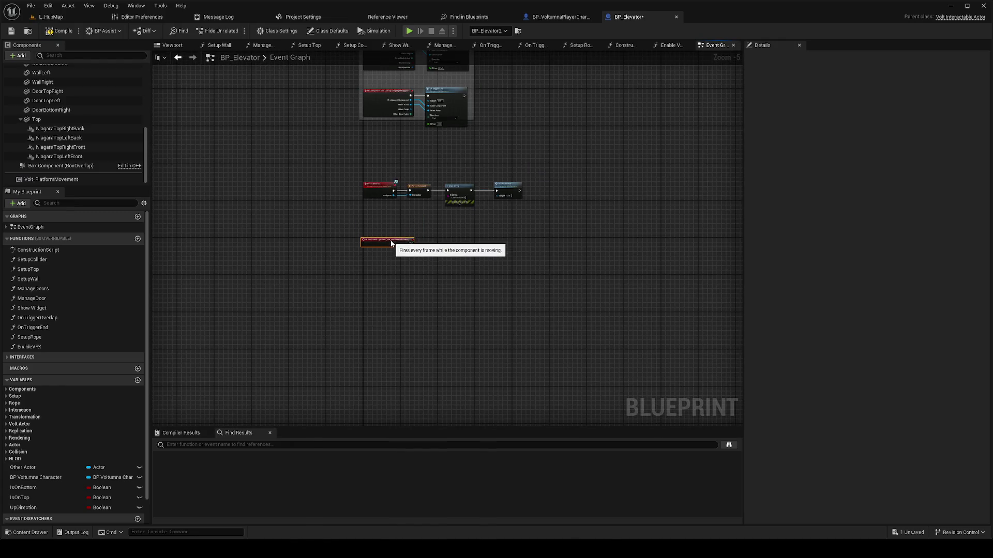
scroll(464, 246, "down", 7)
left_click_drag(441, 312, 434, 316)
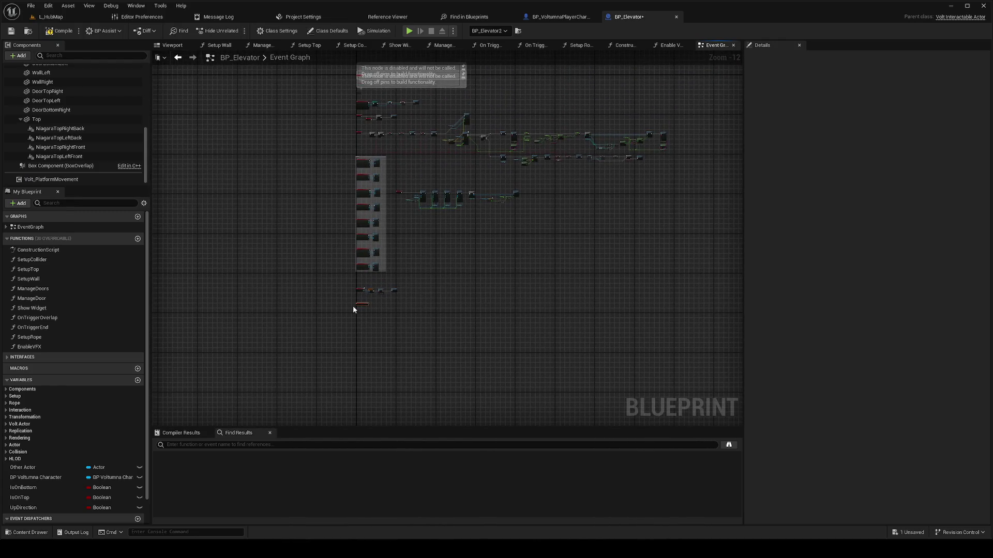
scroll(435, 85, "up", 12)
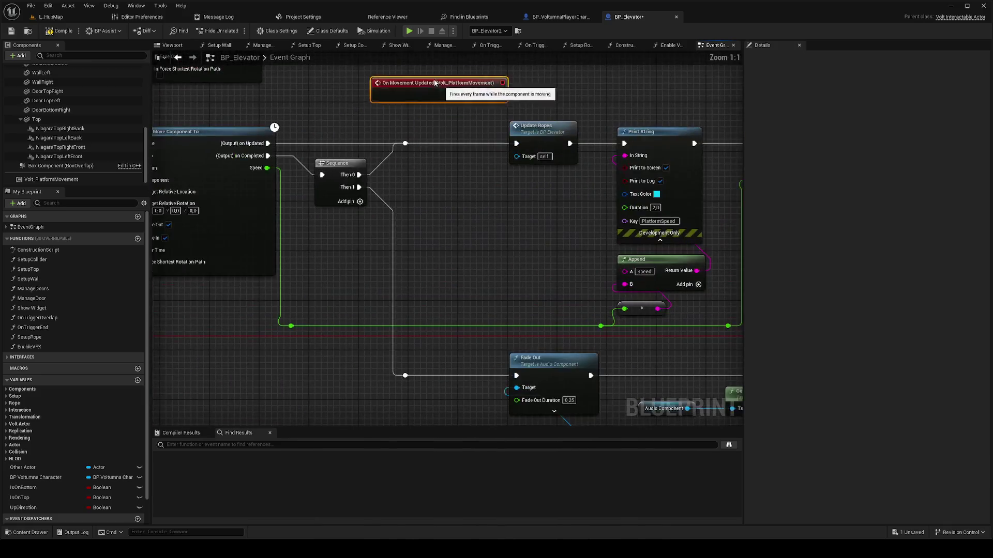
mouse_move(434, 84)
left_mouse_down()
mouse_move(386, 132)
mouse_move(424, 119)
left_mouse_up()
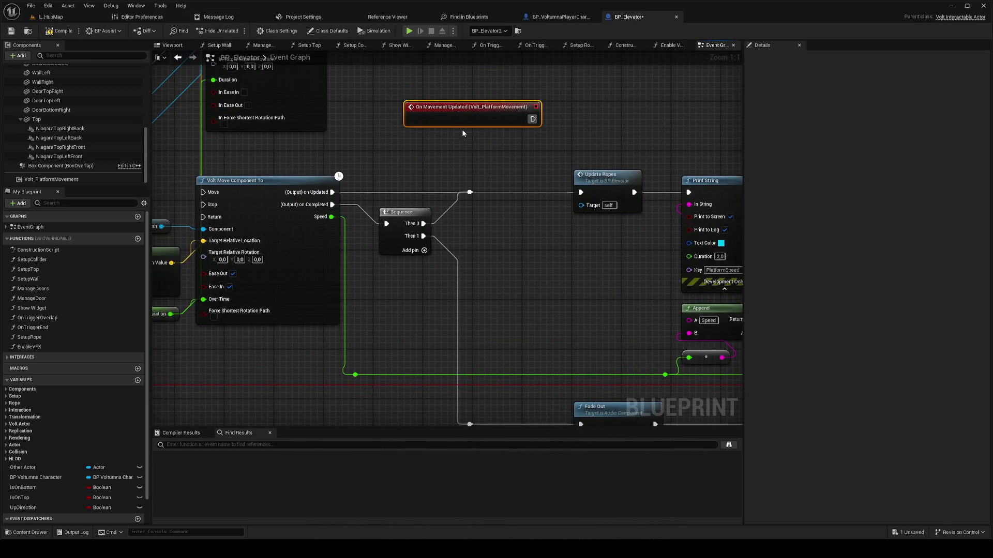
left_click_drag(495, 112, 470, 192)
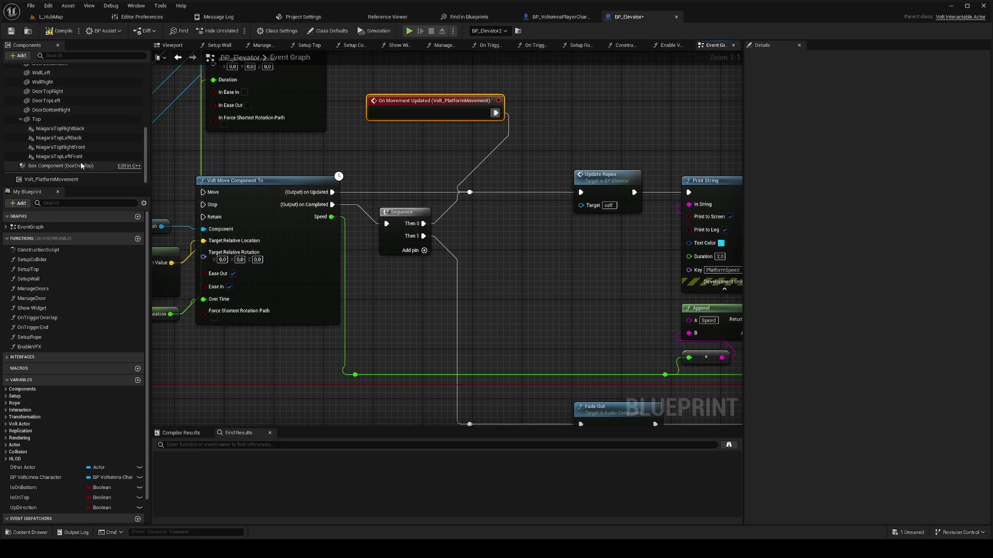
Step: Add an On Movement Completed event for Volt_PlatformMovement and move it near the movement logic
right_click(65, 180)
mouse_move(126, 205)
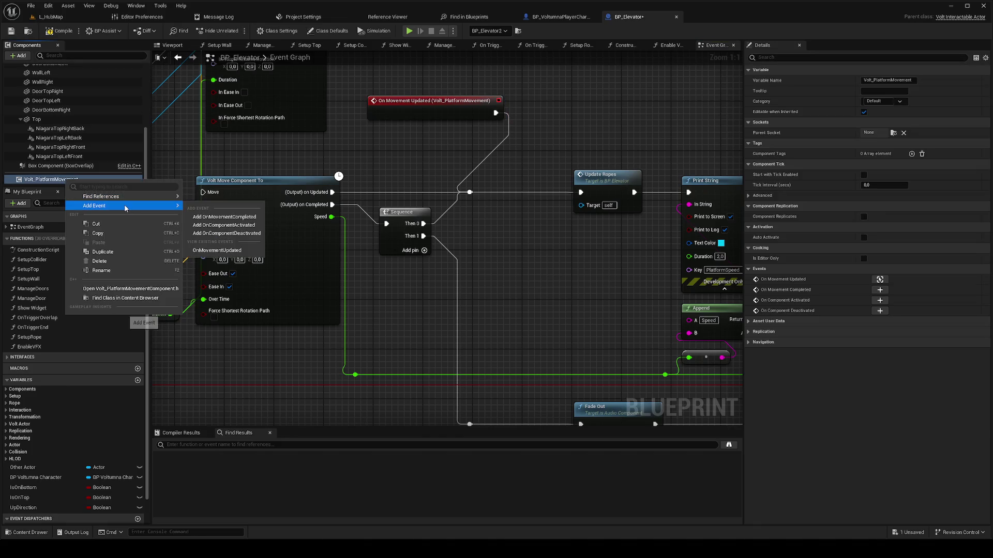
left_click(250, 217)
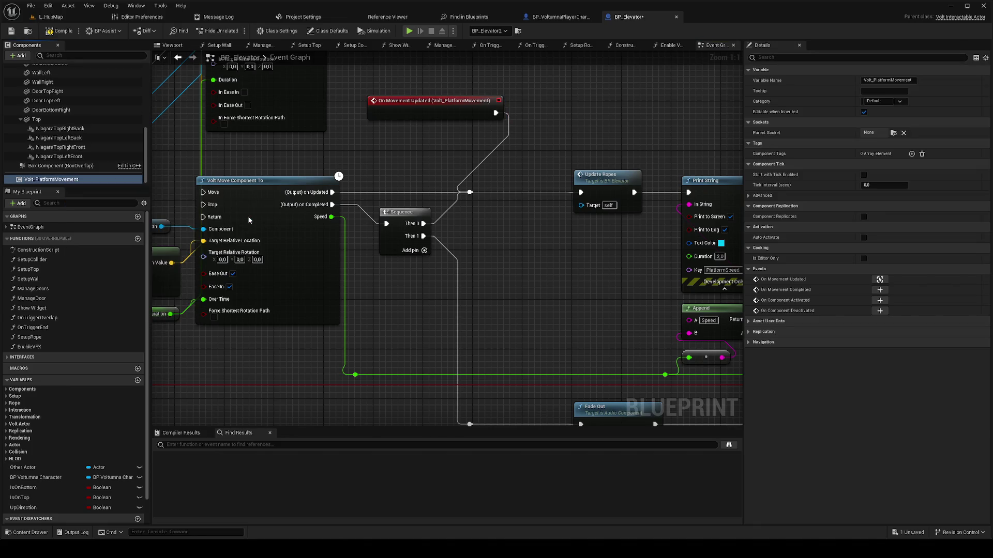
left_click_drag(445, 233, 601, 145)
scroll(601, 145, "down", 5)
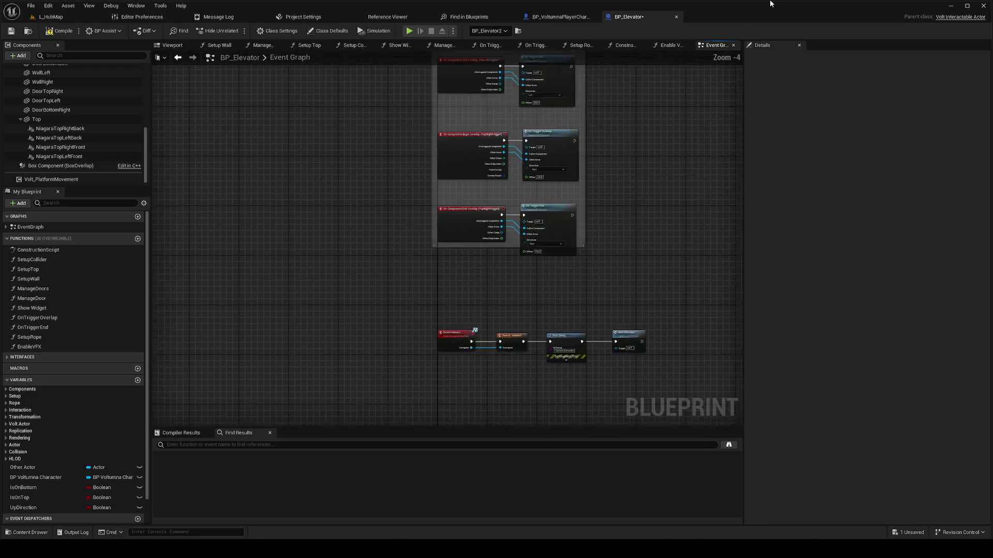
mouse_move(614, 70)
left_mouse_down()
mouse_move(534, 207)
mouse_move(414, 258)
left_mouse_up()
mouse_move(585, 225)
left_mouse_down()
mouse_move(533, 271)
mouse_move(512, 241)
mouse_move(436, 234)
mouse_move(424, 141)
mouse_move(412, 187)
mouse_move(363, 227)
left_mouse_up()
scroll(512, 240, "up", 4)
Step: Break Volt Move's on Completed link to the Sequence node
left_click(309, 208, "alt")
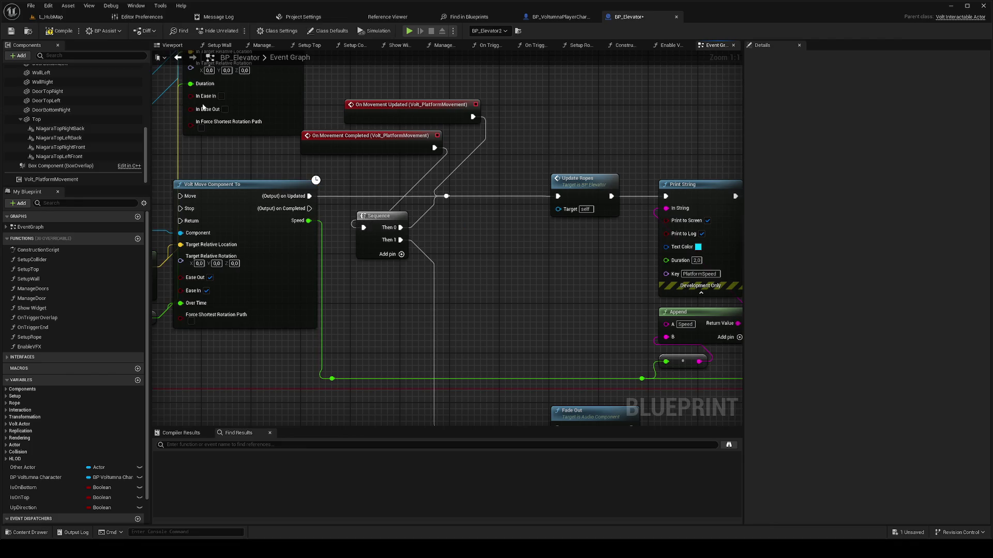
right_click(309, 196)
key("Escape")
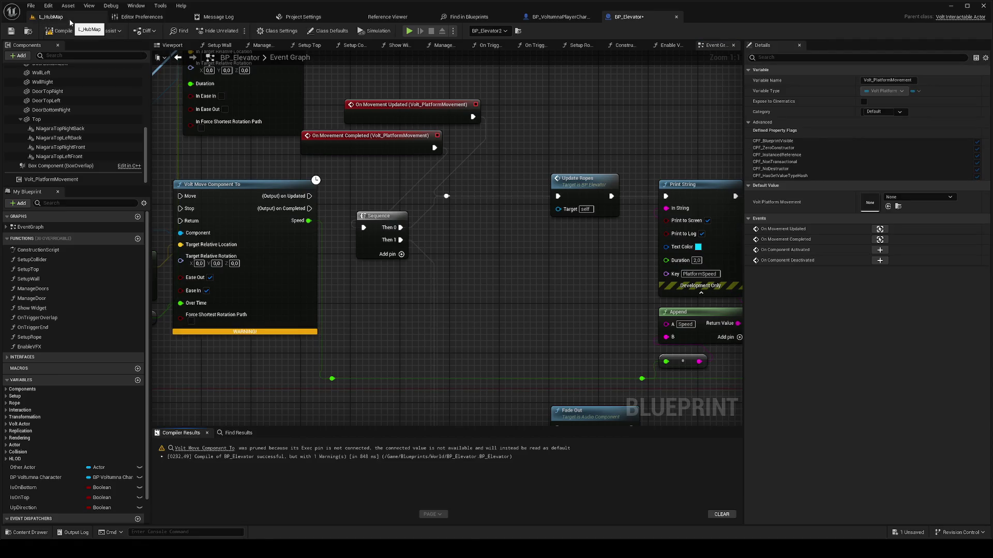
Step: Wire Volt_PlatformMovement's Get Current Speed into the speed logic, compile, and switch to L_HubMap
left_click_drag(201, 153, 331, 137)
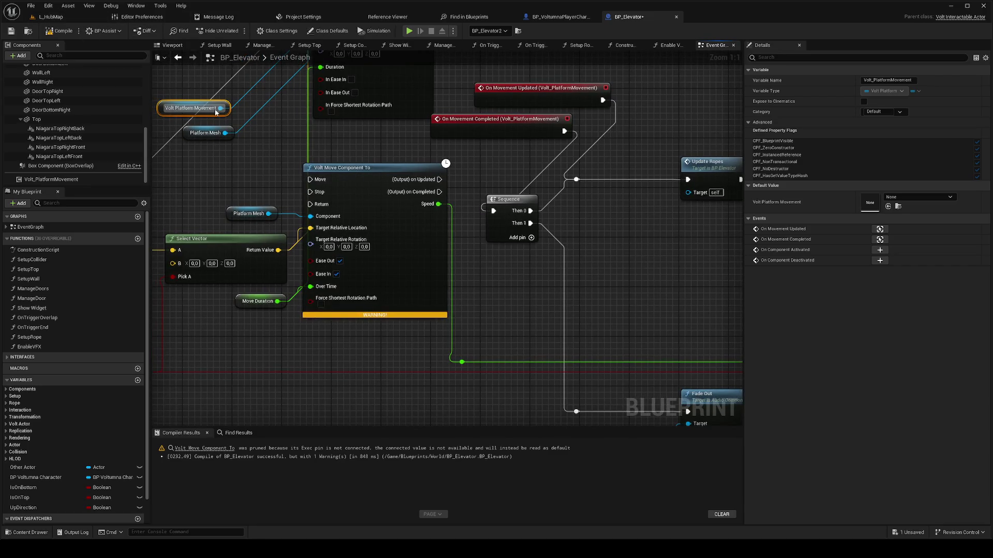
left_click_drag(540, 230, 267, 198)
scroll(267, 198, "down", 2)
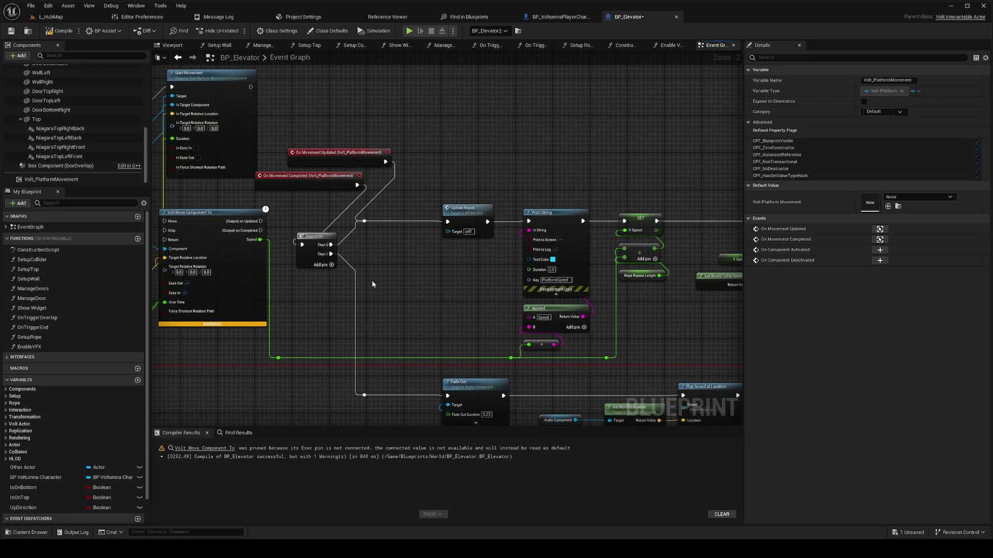
left_click_drag(370, 283, 470, 290)
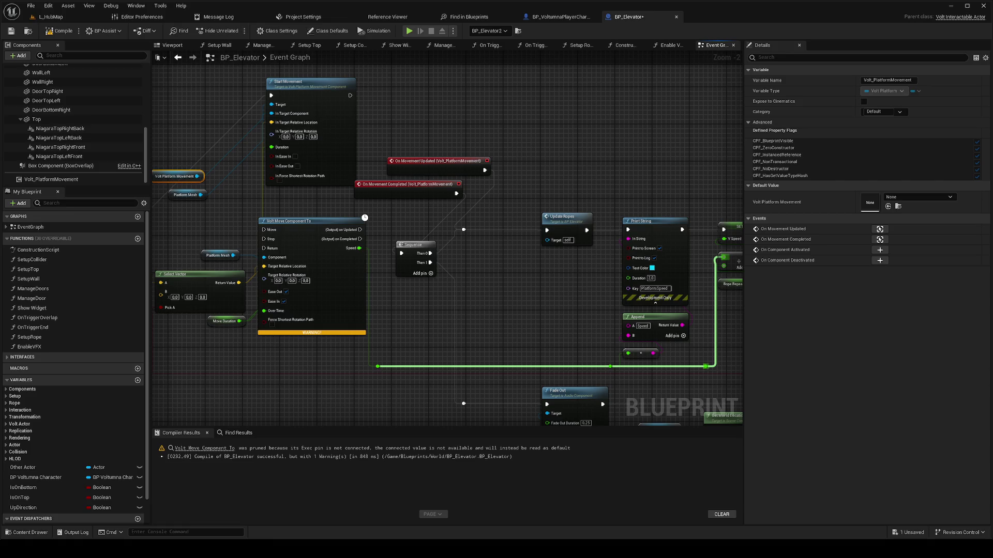
mouse_move(672, 196)
left_mouse_down()
mouse_move(483, 204)
mouse_move(736, 203)
left_mouse_up()
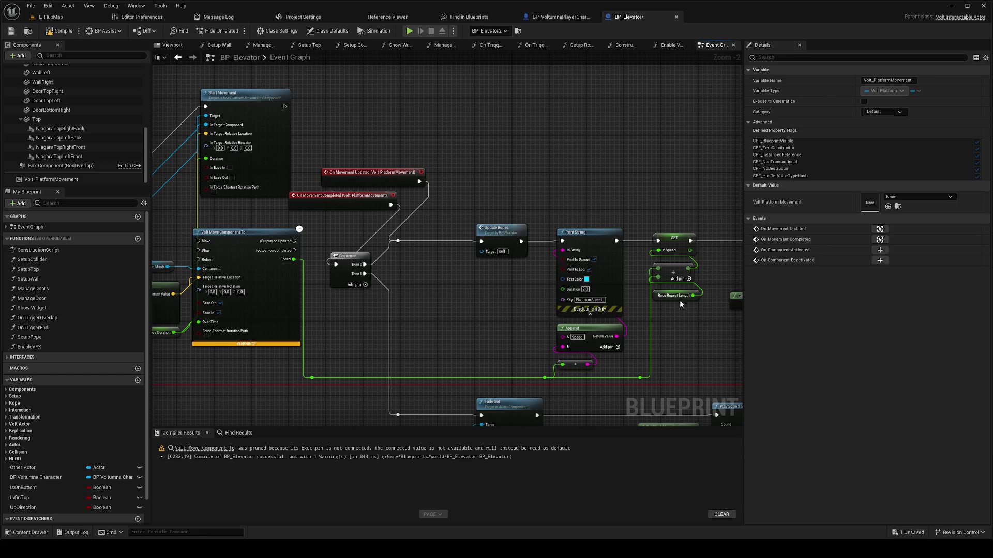
mouse_move(51, 179)
left_mouse_down()
mouse_move(275, 237)
mouse_move(442, 302)
mouse_move(442, 314)
left_mouse_up()
type("get")
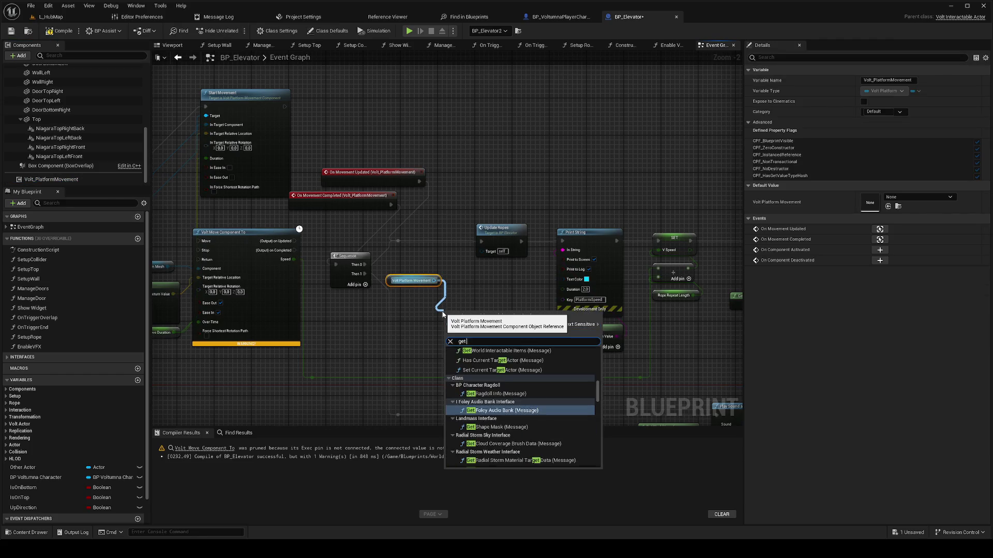
type(" current speed")
key("Return")
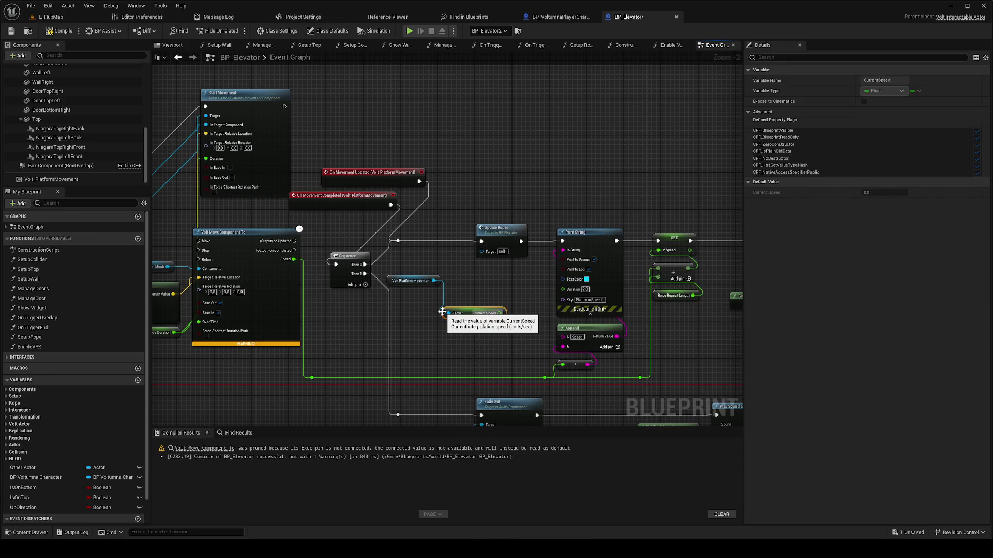
left_click_drag(499, 313, 311, 377)
left_click(71, 29)
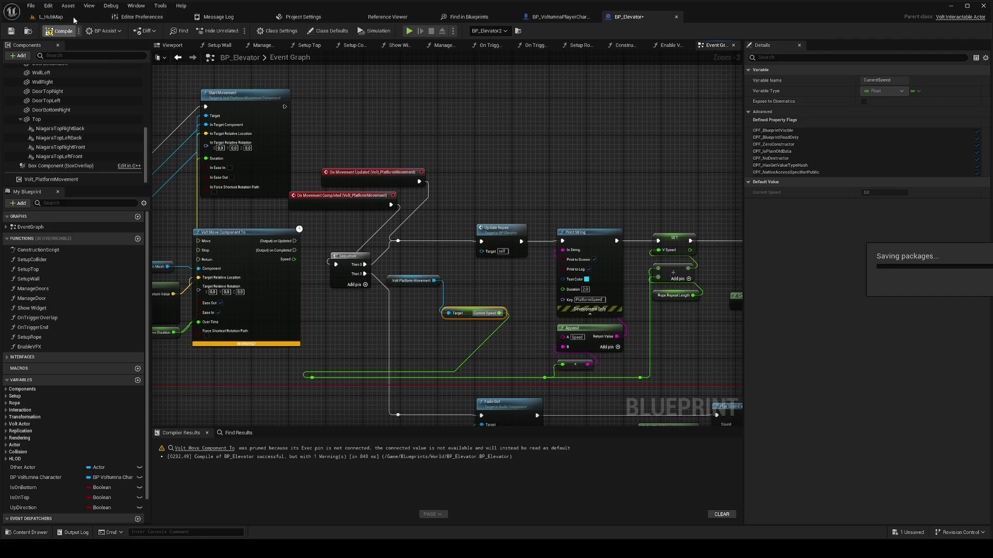
left_click(73, 17)
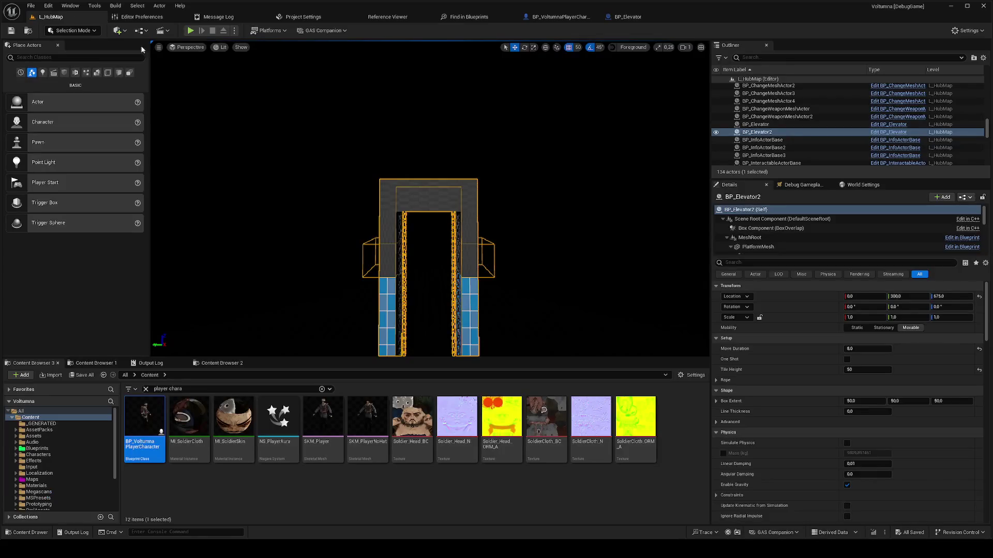
Step: Play-test the elevator in the level, then return to BP_Elevator's Event Graph
left_click(190, 31)
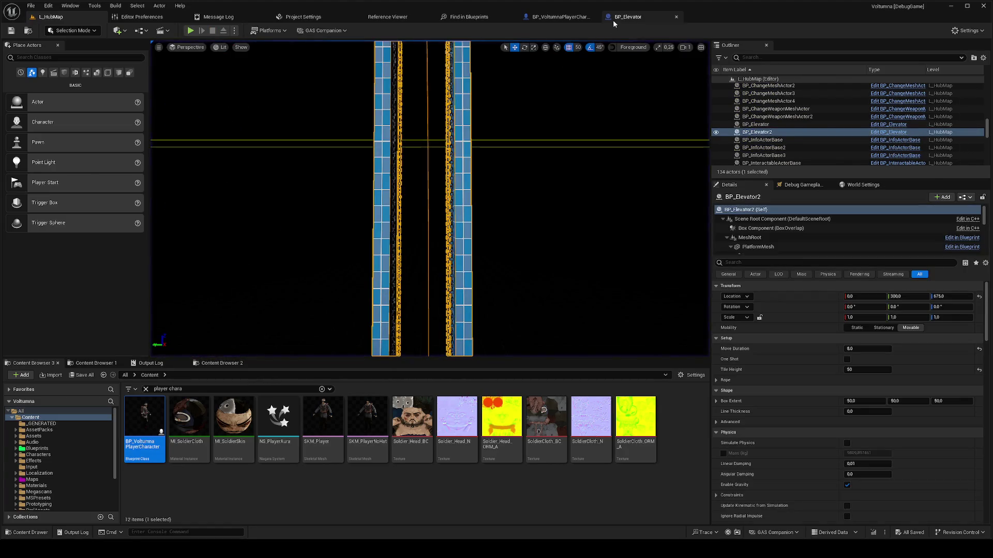
left_click(620, 17)
scroll(473, 168, "down", 1)
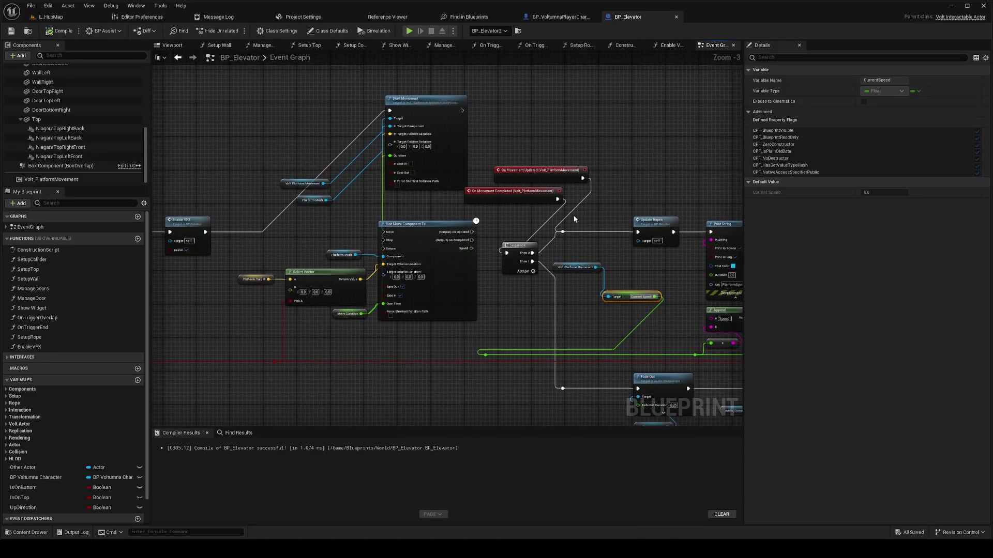
Step: Delete the Volt Move Component To node from the graph
left_click_drag(451, 356, 440, 330)
scroll(451, 323, "down", 1)
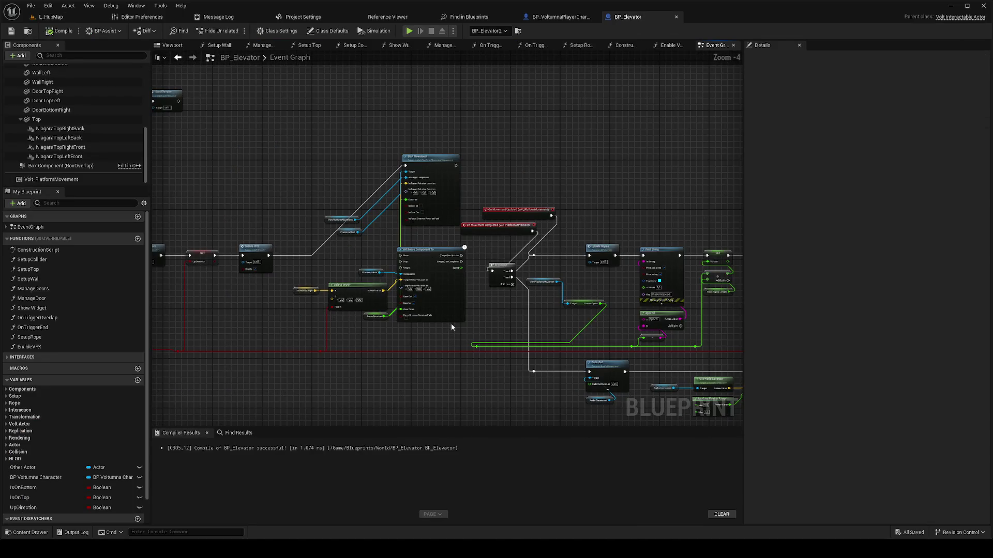
left_click(445, 313)
key("Delete")
Step: Pan and zoom across the Event Graph to review Move to Target, Print String, Fade and Play Sound nodes
mouse_move(350, 258)
left_mouse_down()
mouse_move(377, 274)
mouse_move(399, 269)
mouse_move(368, 253)
left_mouse_up()
scroll(430, 284, "up", 2)
scroll(369, 255, "down", 2)
mouse_move(426, 267)
left_mouse_down()
mouse_move(487, 284)
mouse_move(425, 296)
mouse_move(484, 335)
left_mouse_up()
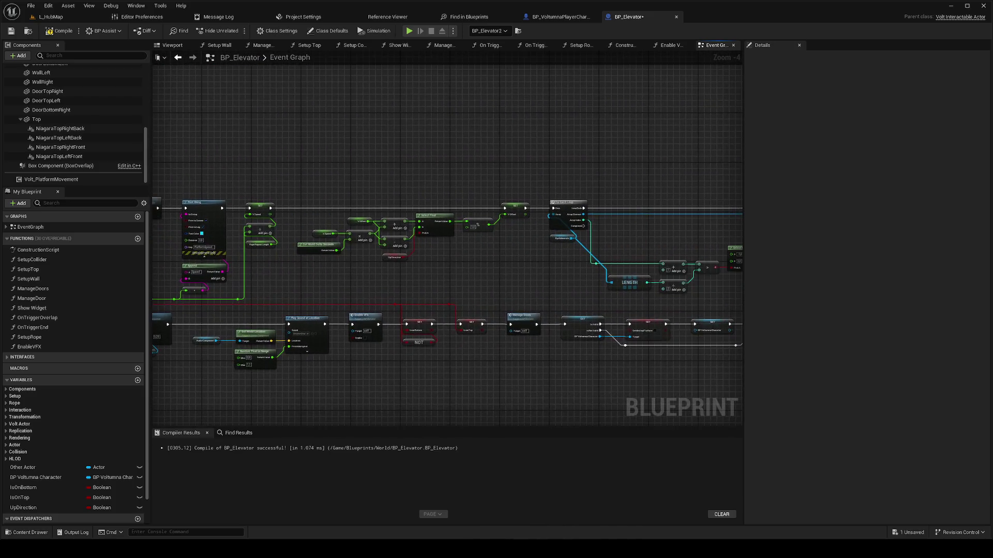
scroll(485, 335, "down", 1)
left_click_drag(369, 373, 527, 368)
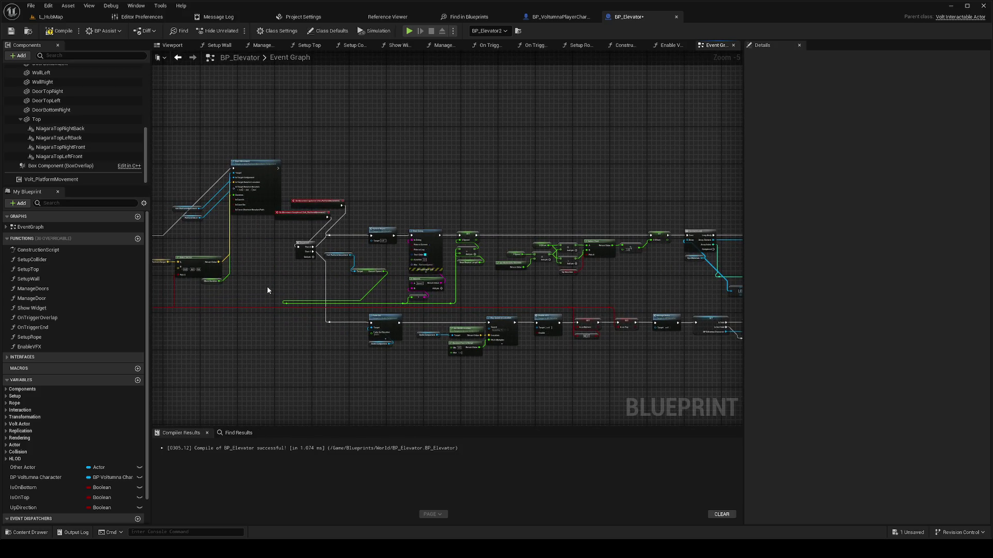
left_click_drag(267, 291, 434, 297)
scroll(437, 287, "up", 2)
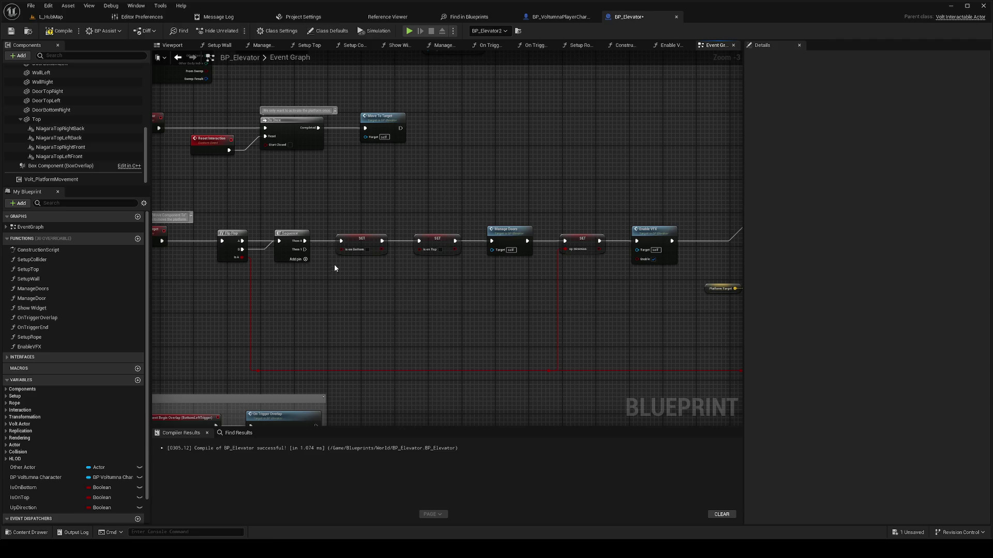
left_click_drag(264, 261, 295, 267)
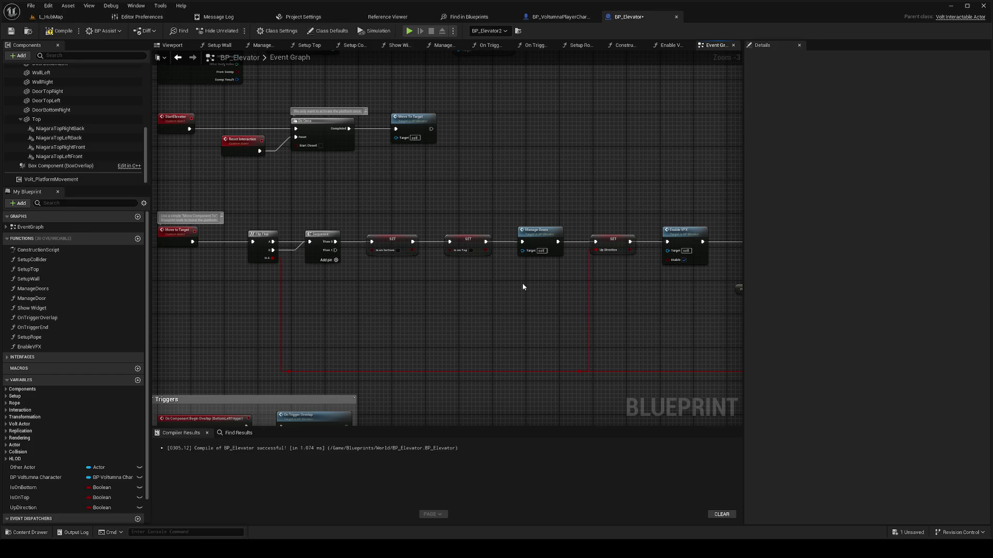
scroll(542, 291, "down", 1)
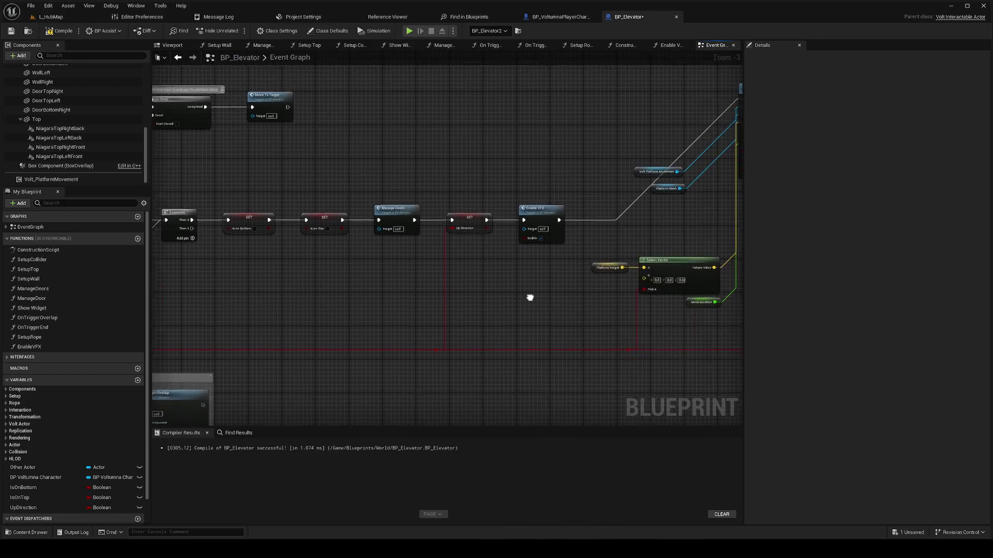
left_click_drag(528, 295, 435, 283)
mouse_move(472, 330)
left_mouse_down()
mouse_move(408, 317)
mouse_move(356, 338)
left_mouse_up()
scroll(482, 342, "up", 1)
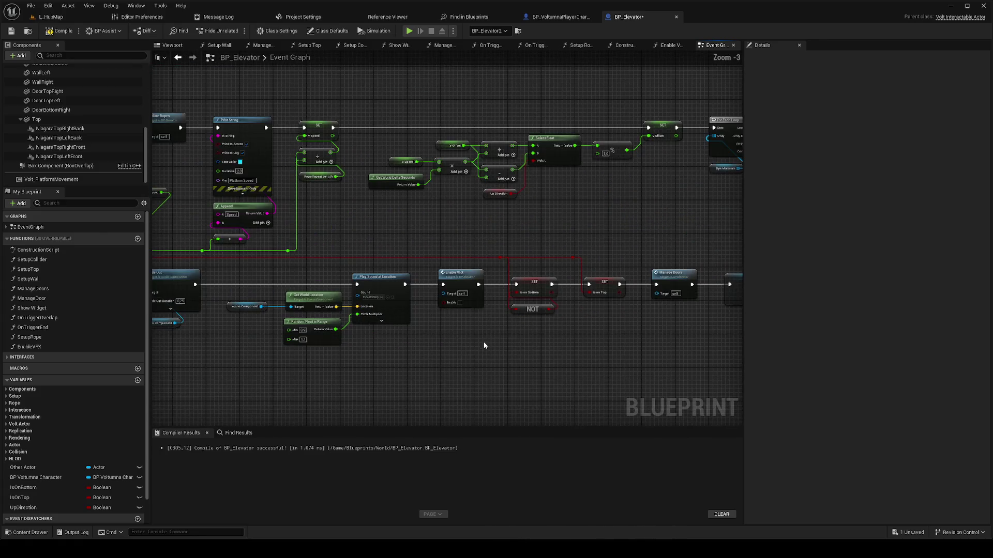
Step: Add a Get Up Direction node and place it between the two node rows
right_click(511, 331)
type("up dire")
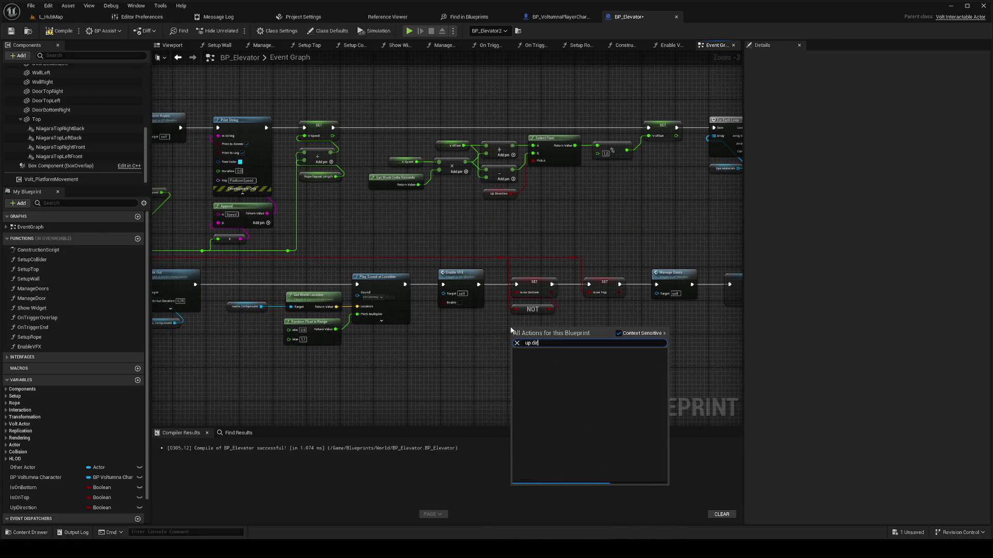
key("Return")
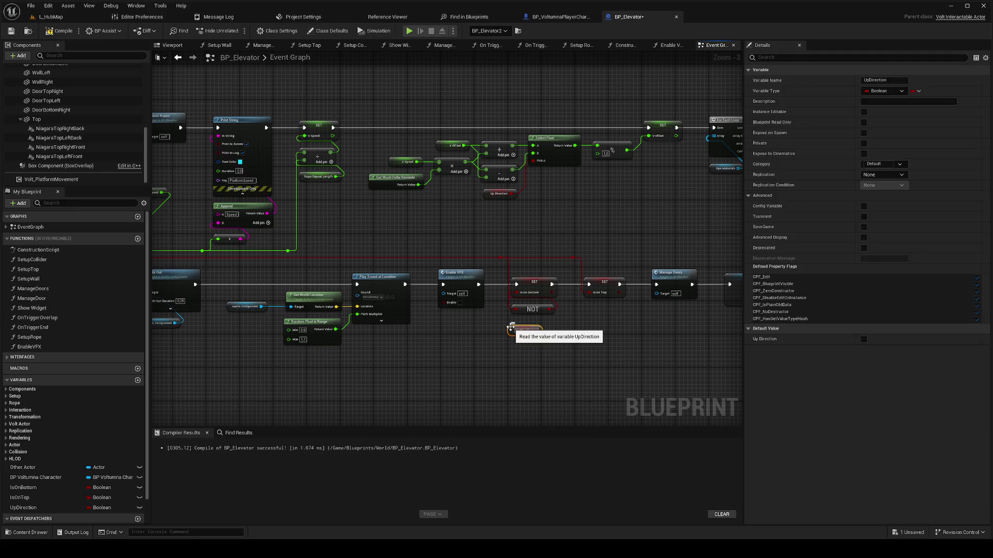
mouse_move(513, 334)
left_mouse_down()
mouse_move(508, 237)
mouse_move(513, 243)
left_mouse_up()
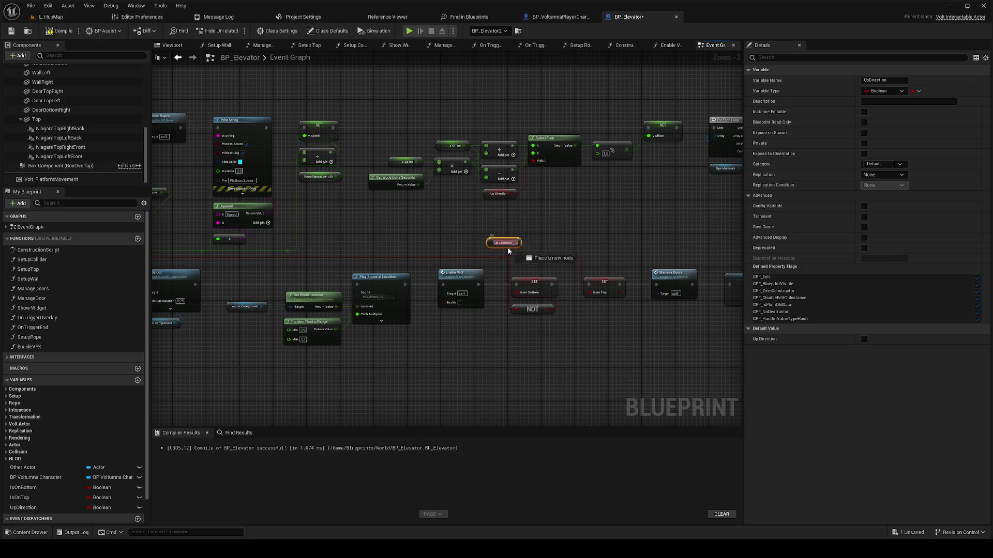
scroll(494, 296, "down", 1)
scroll(554, 288, "down", 2)
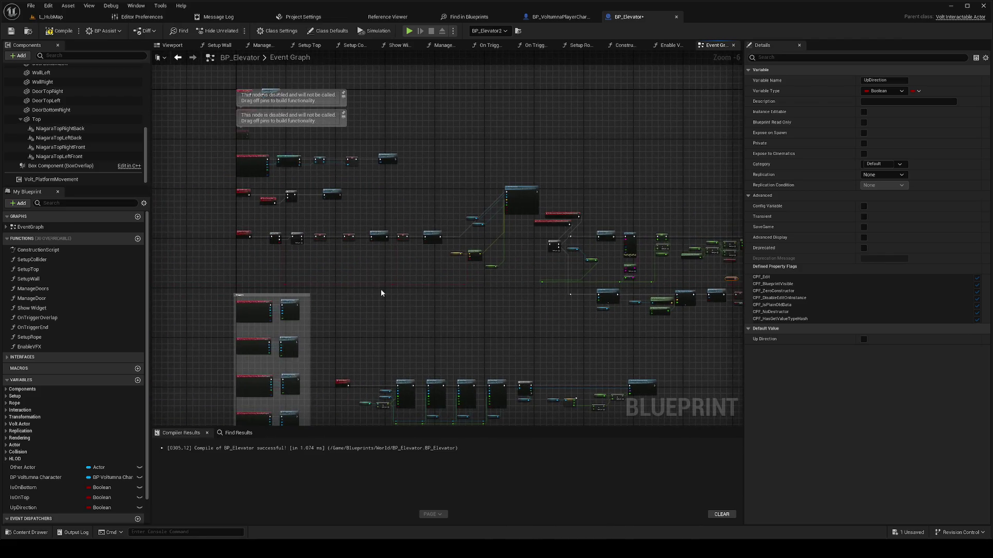
scroll(510, 279, "up", 1)
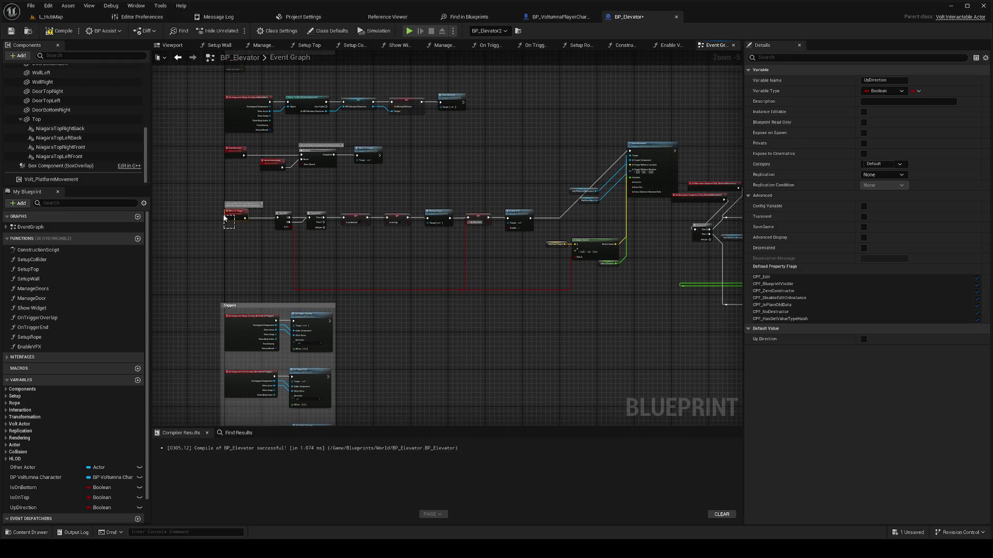
Step: Centre the view on the Sequence node and select the On Movement Started event
left_click(236, 215)
left_click_drag(699, 212, 484, 231)
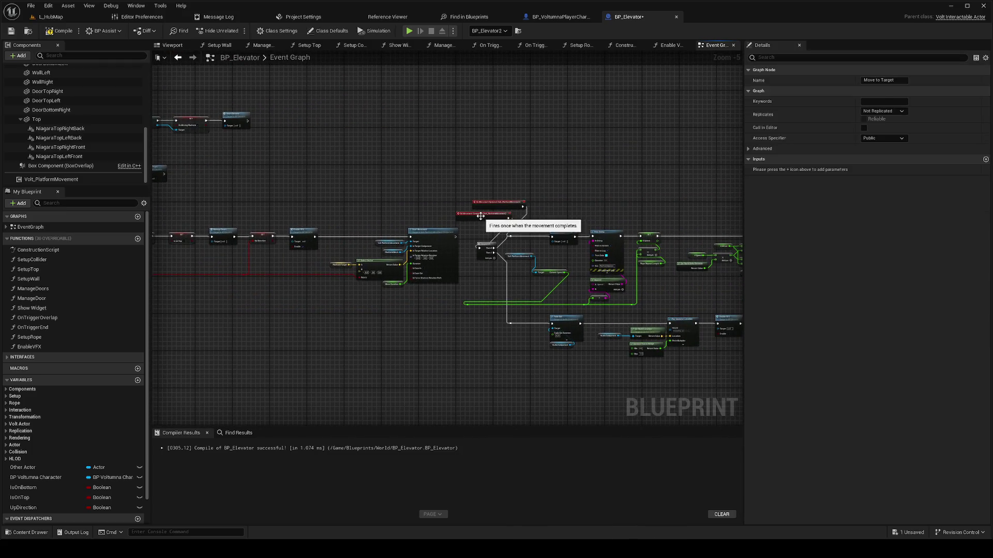
left_click(489, 338)
left_click(494, 205)
Step: Straighten the On Movement Started and On Movement Completed chains into neat rows
key("f")
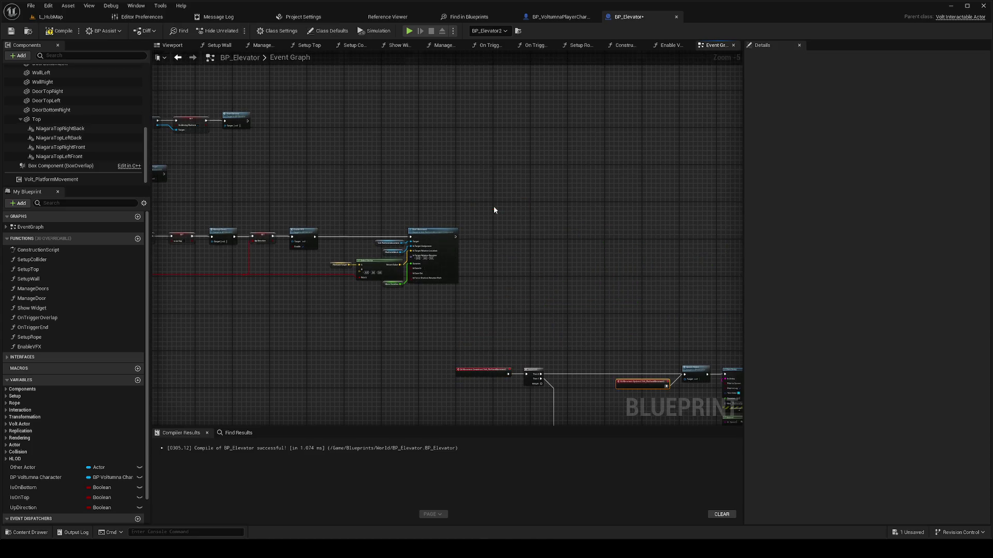
left_click_drag(548, 283, 470, 165)
mouse_move(411, 259)
left_mouse_down()
mouse_move(430, 229)
mouse_move(449, 133)
left_mouse_up()
key("f")
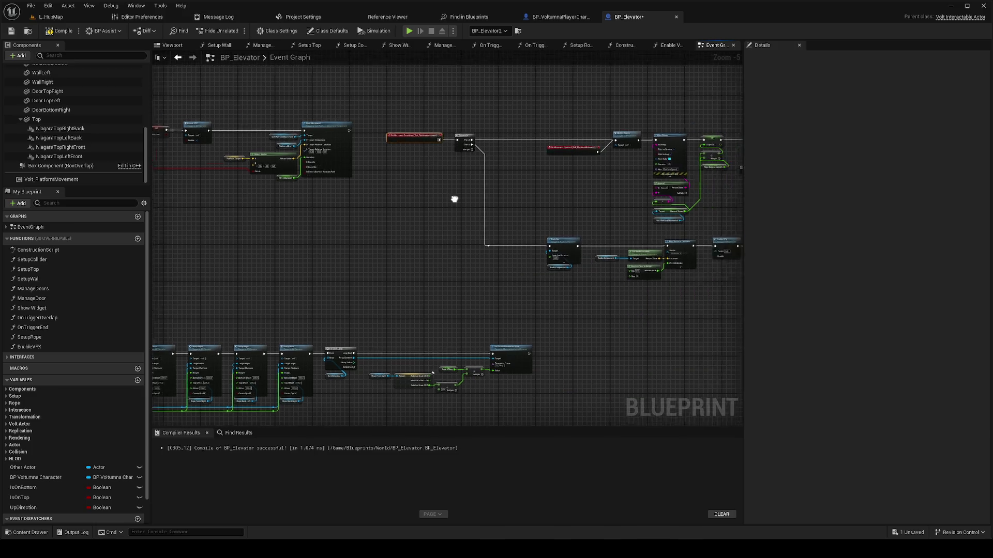
scroll(470, 195, "up", 4)
scroll(535, 195, "down", 3)
Step: Place On Movement Updated above On Movement Completed, save, and switch to L_HubMap
mouse_move(604, 218)
left_mouse_down()
mouse_move(396, 165)
mouse_move(396, 156)
left_mouse_up()
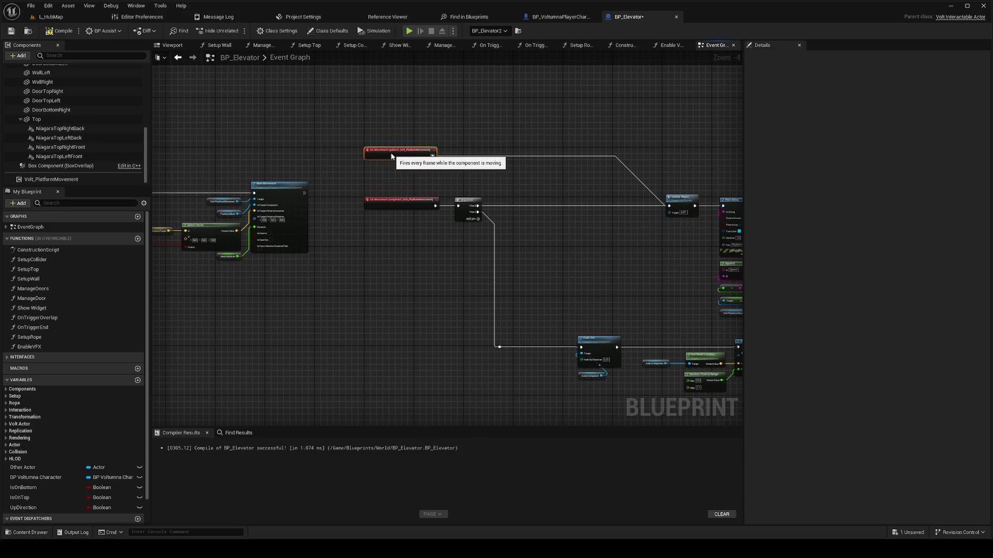
left_click_drag(417, 243, 536, 229)
scroll(535, 228, "down", 3)
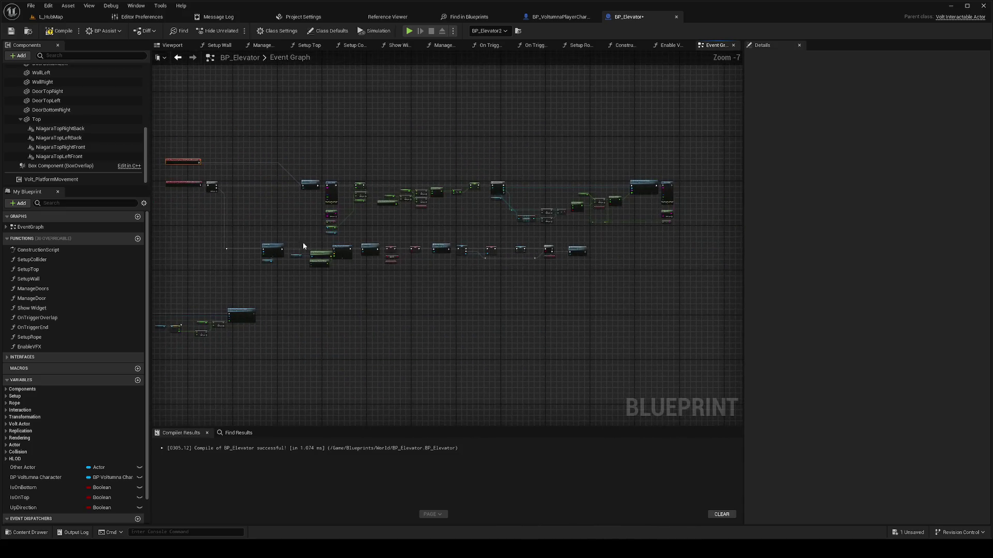
key("ctrl+s")
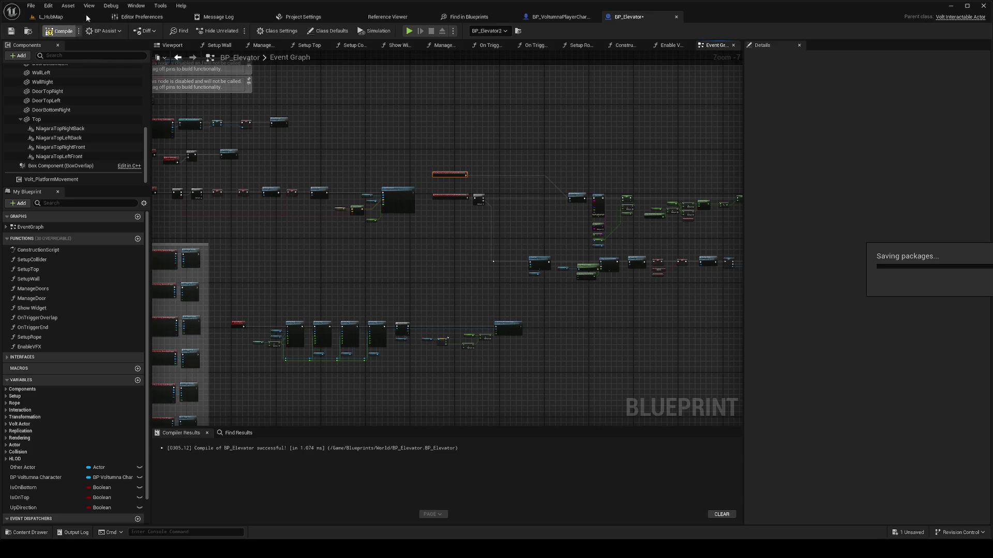
left_click(81, 19)
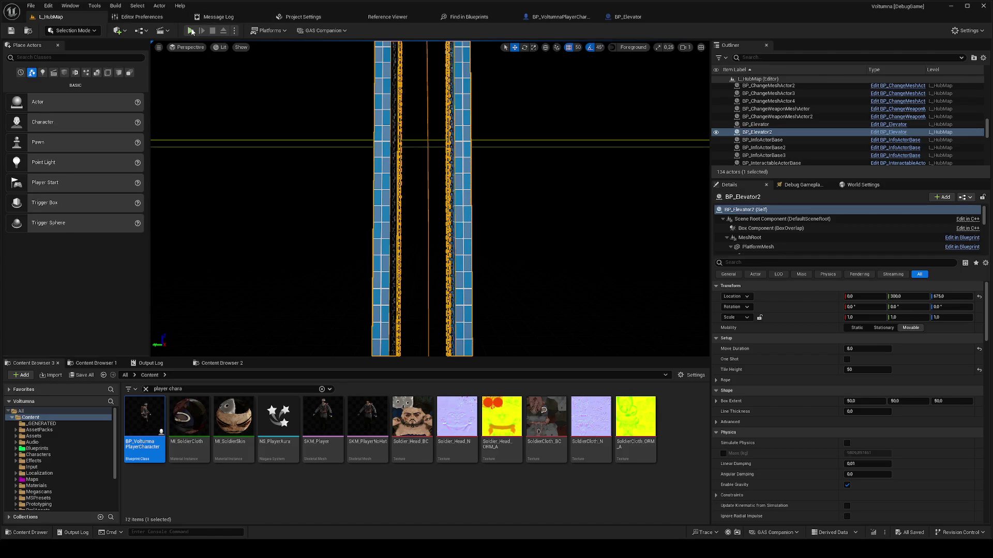
Step: Start a play session, grab the rope, and call the elevator to lift the character
key("alt+p")
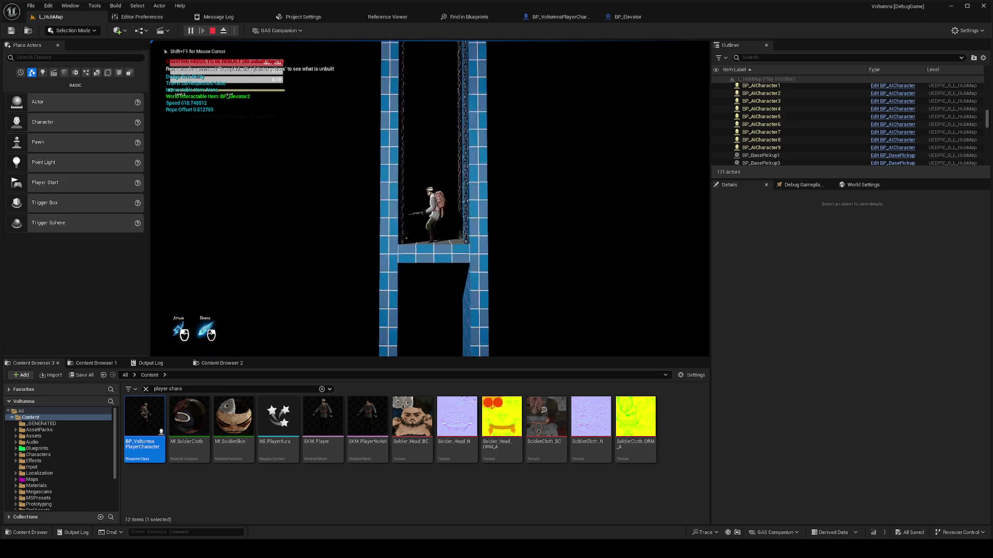
key("space")
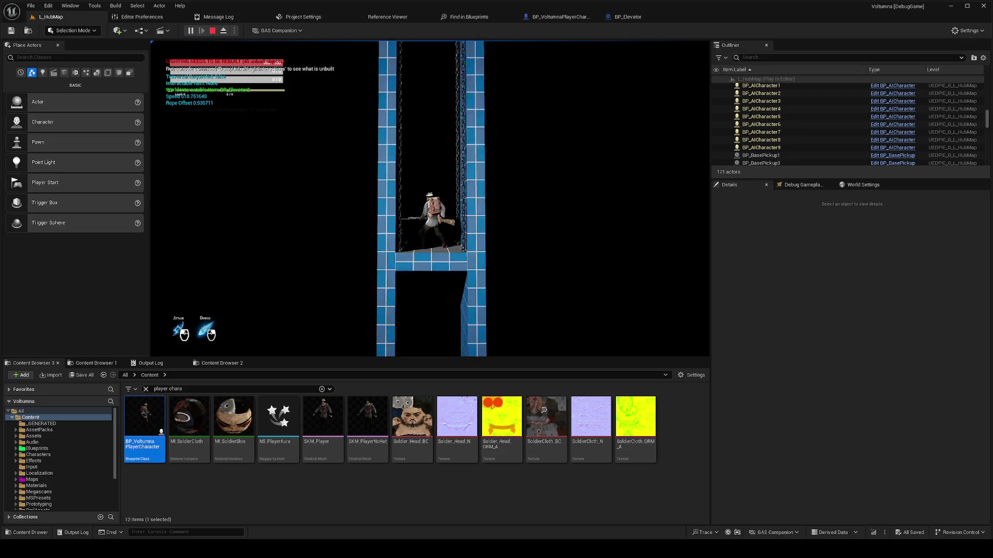
key("space")
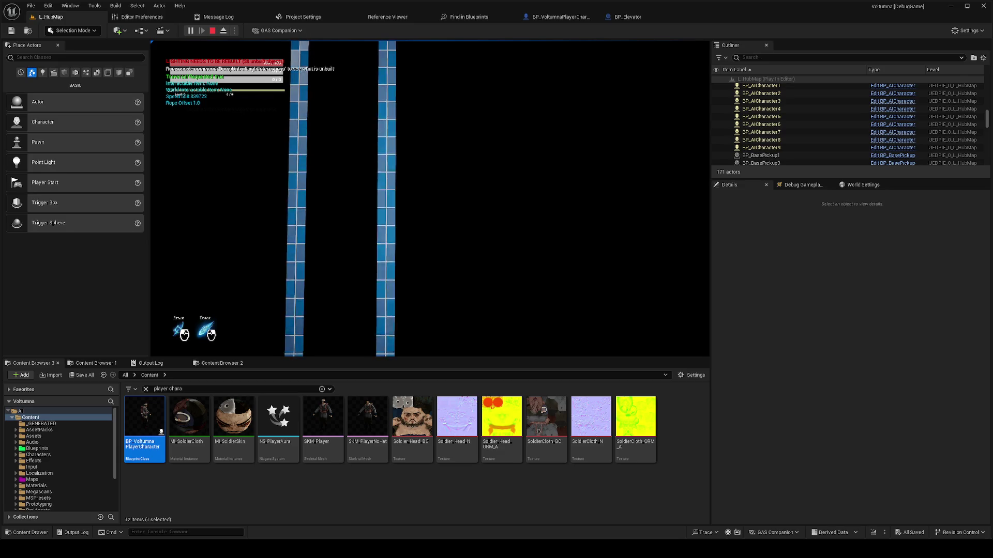
key("f")
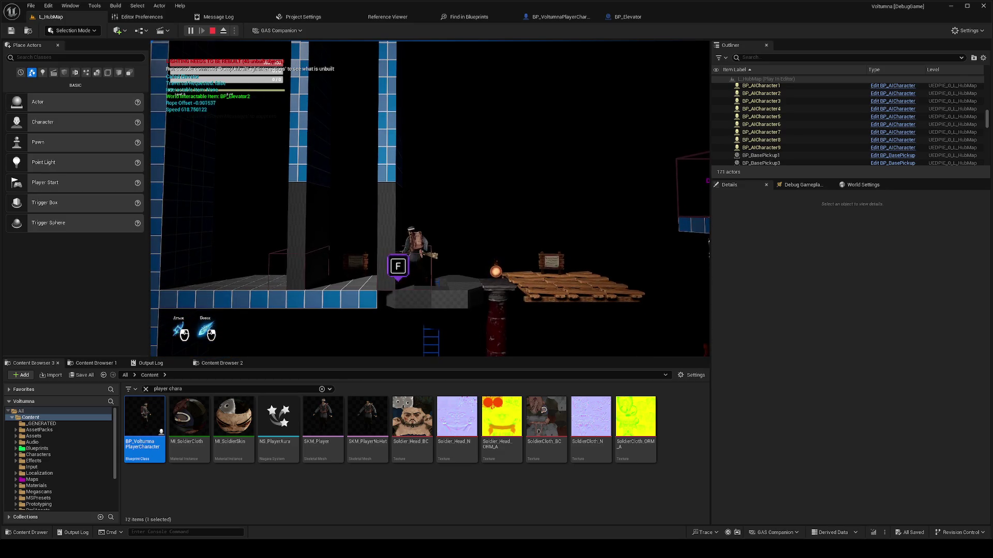
Step: Cross the wooden platforms, ride the elevator up again, then stop play and switch to VS Code
key("d")
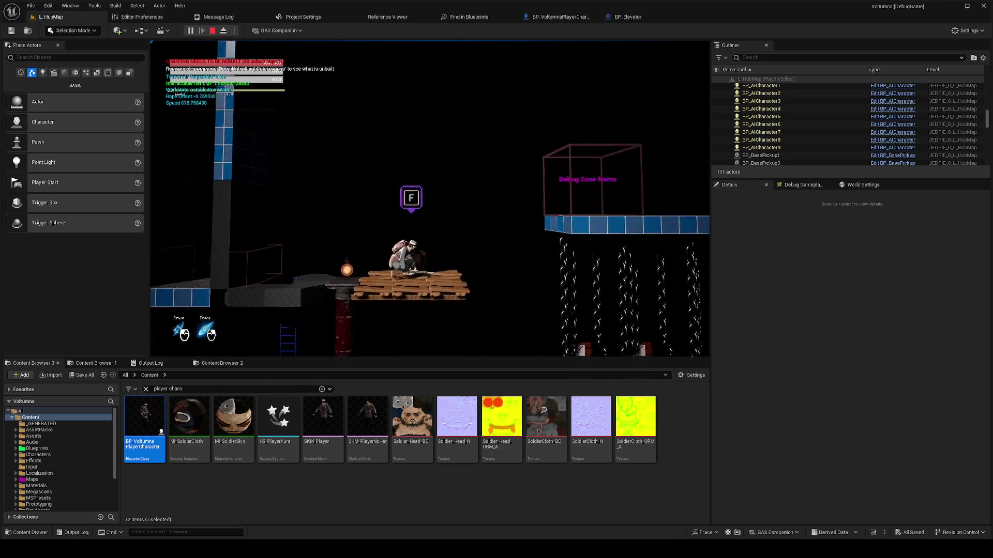
key("f")
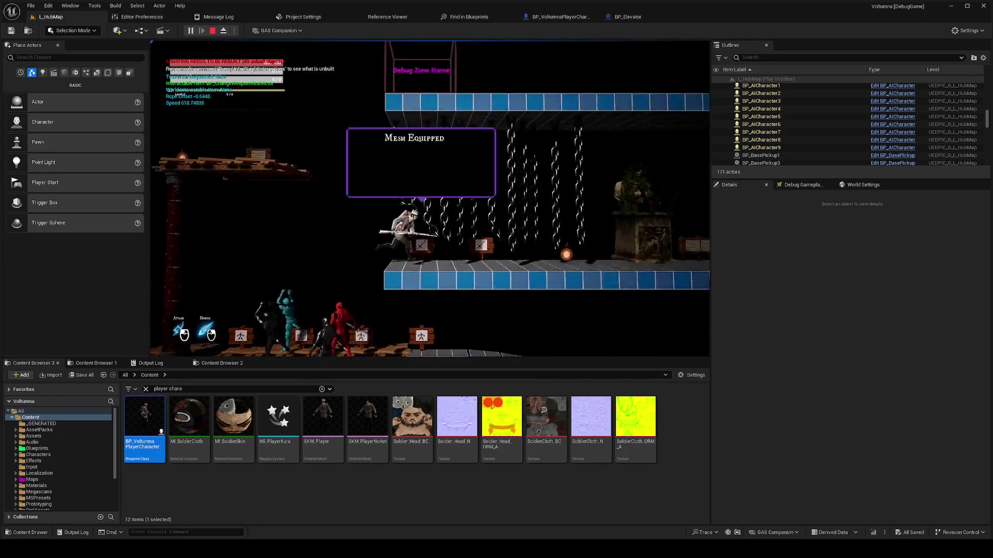
key("space")
key("a")
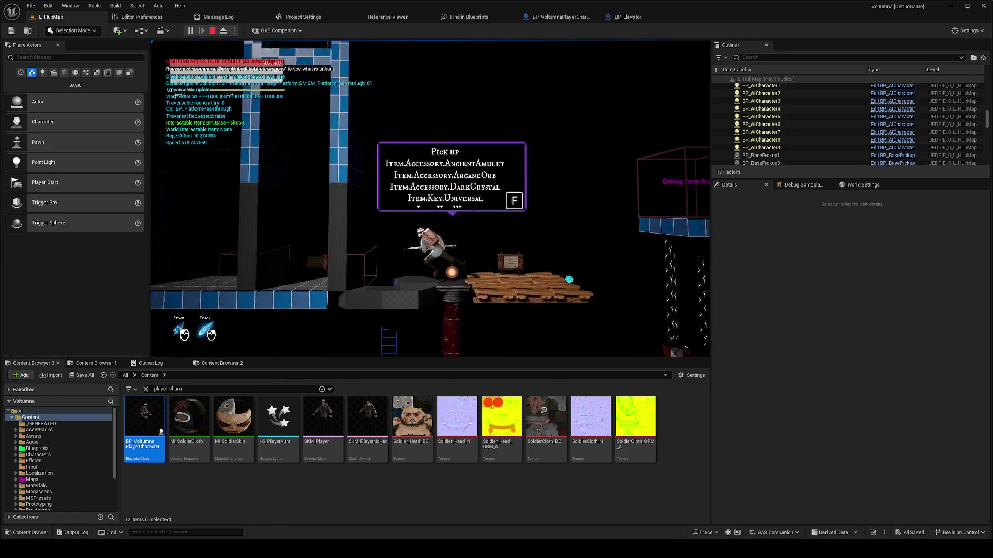
key("f")
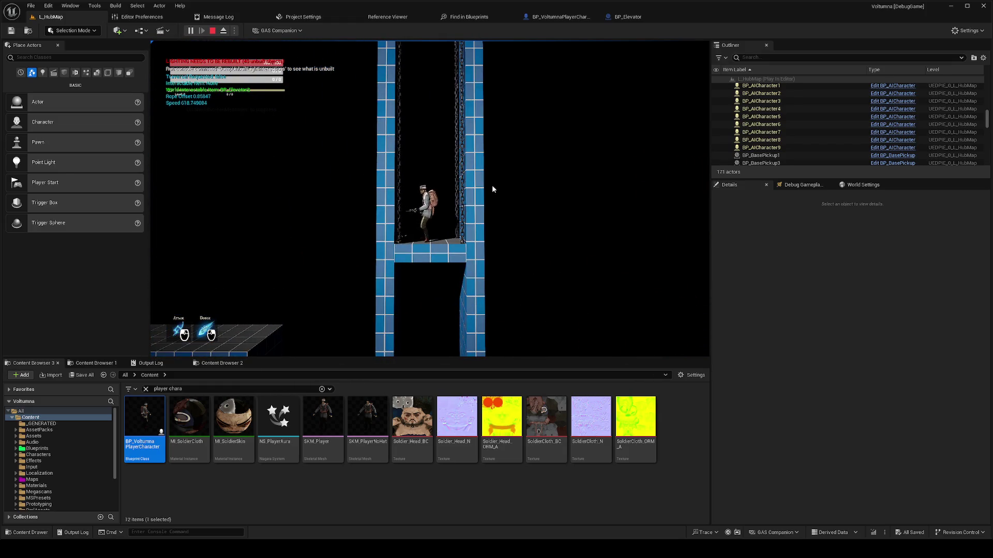
key("Escape")
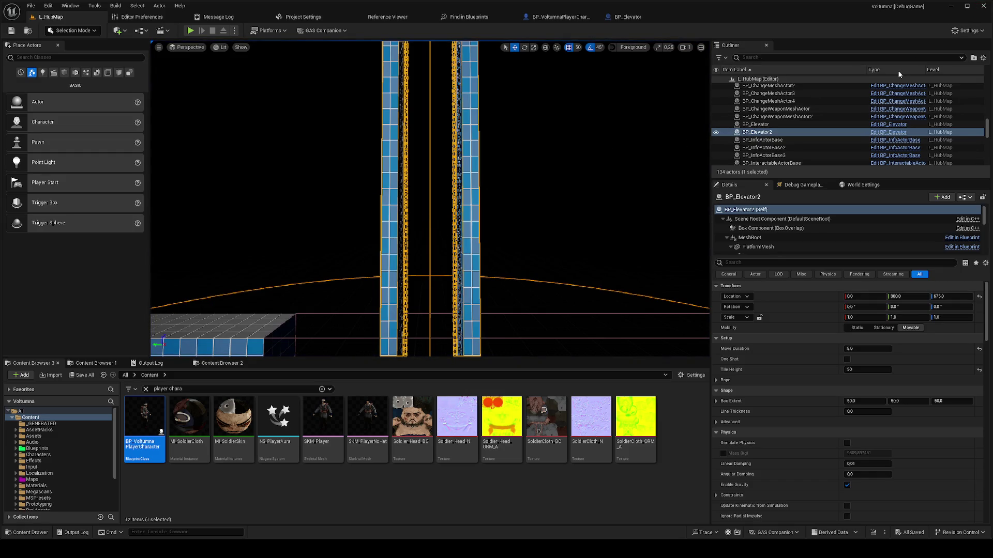
key("alt+Tab")
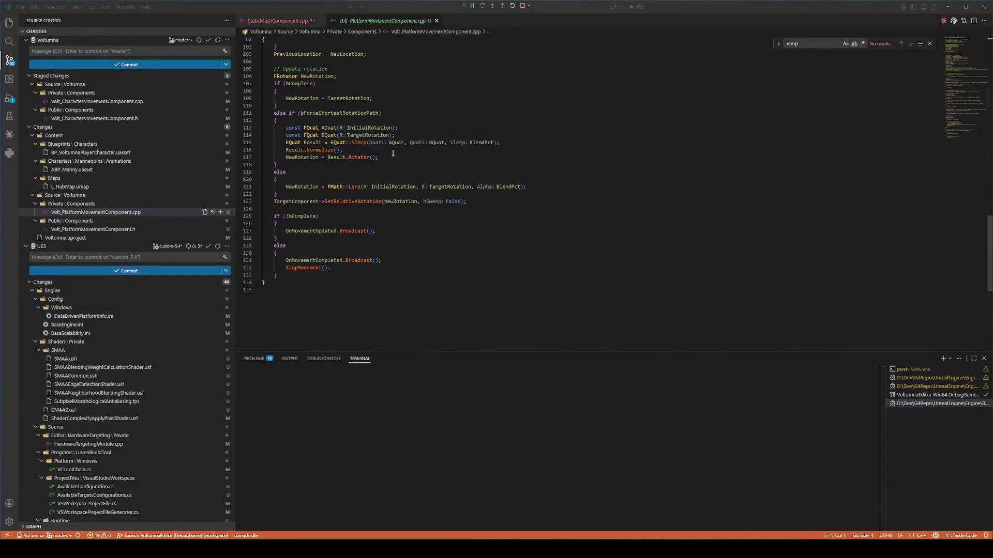
Step: Review the staged diffs of Volt_CharacterMovementComponent.h and .cpp
left_click(489, 239)
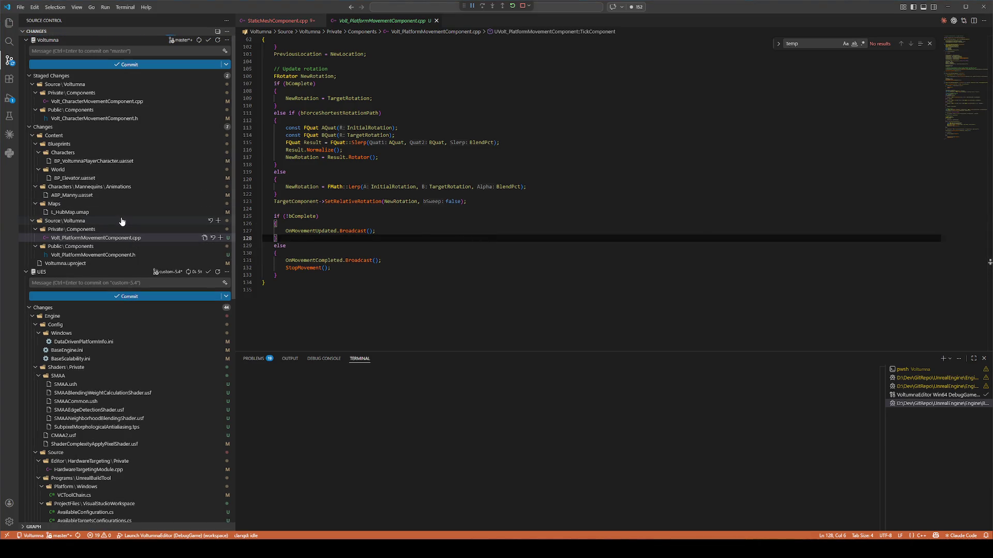
left_click(133, 117)
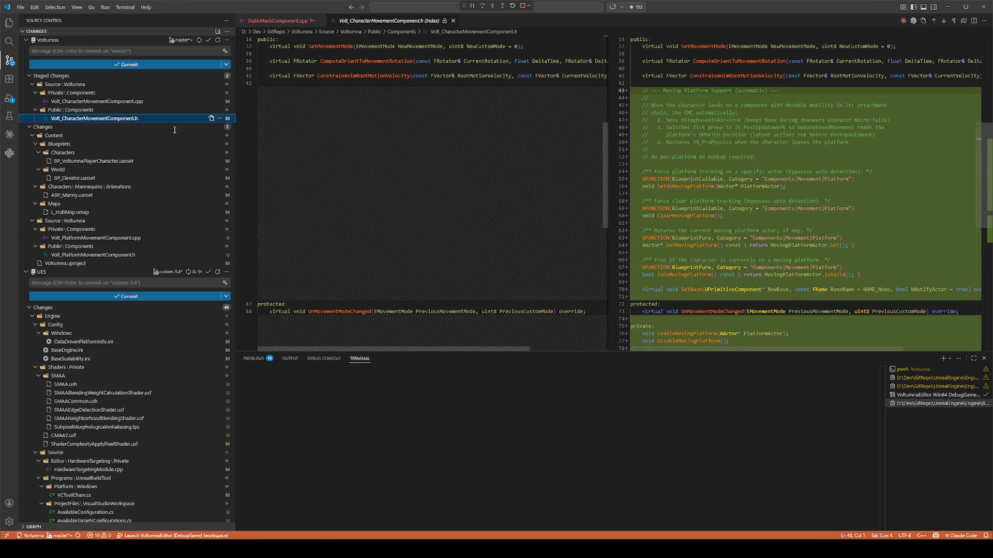
left_click(124, 102)
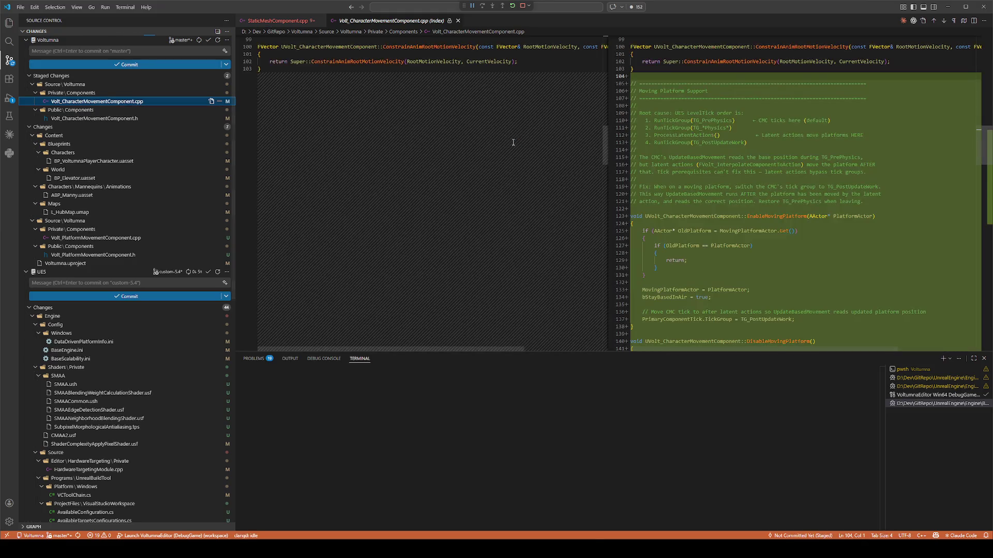
scroll(859, 230, "down", 5)
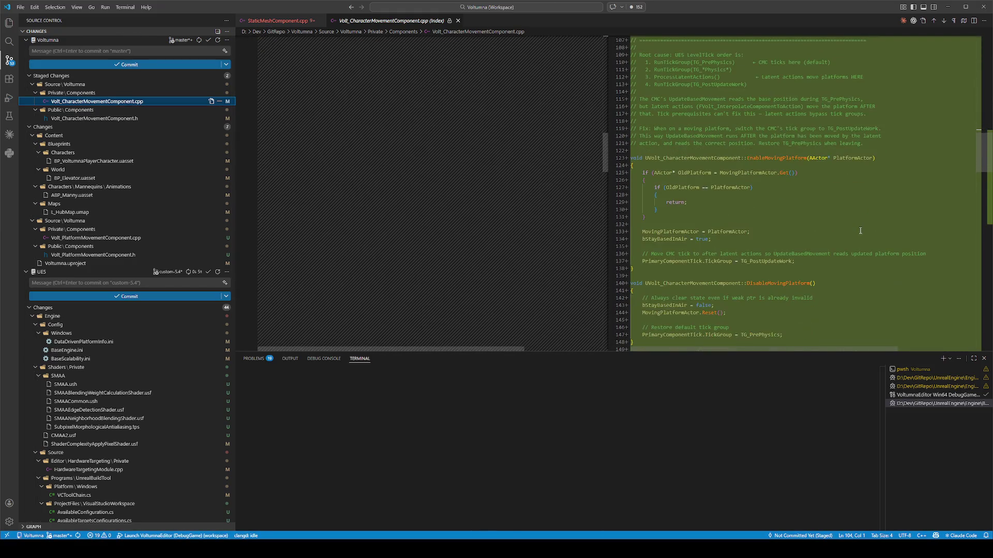
Step: Search the .cpp diff for EnableMovingPlatform calls, then show the Explorer file tree
double_click(777, 101)
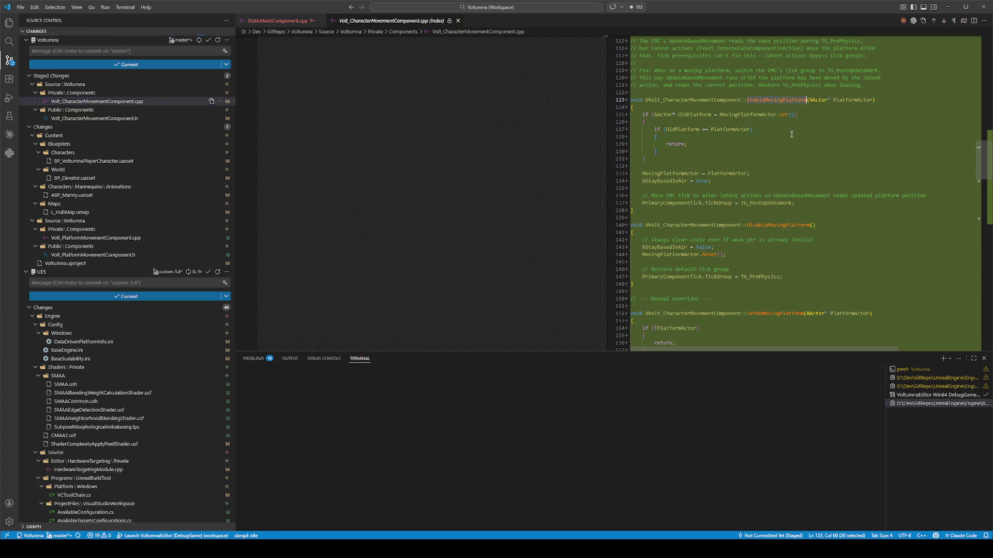
key("ctrl+f")
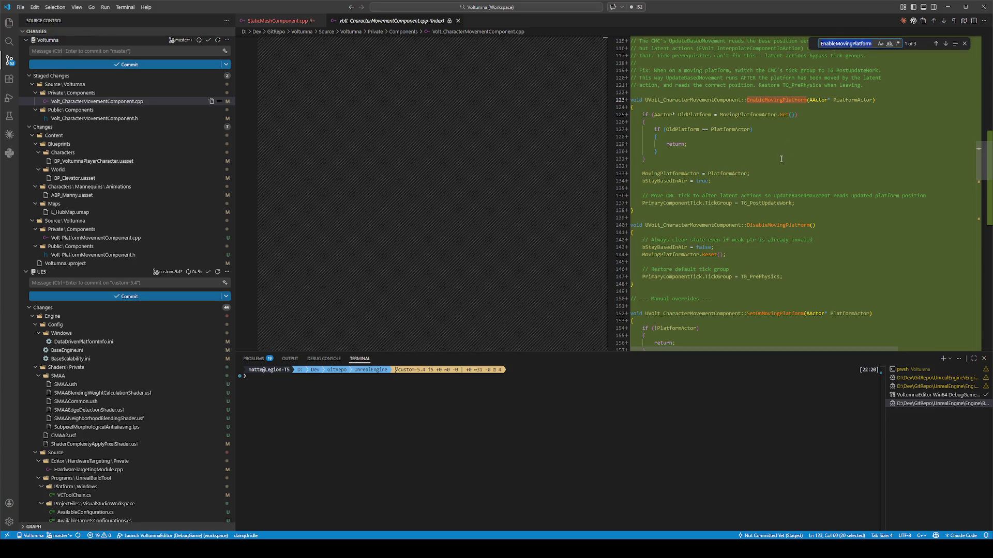
key("Return")
key("Return")
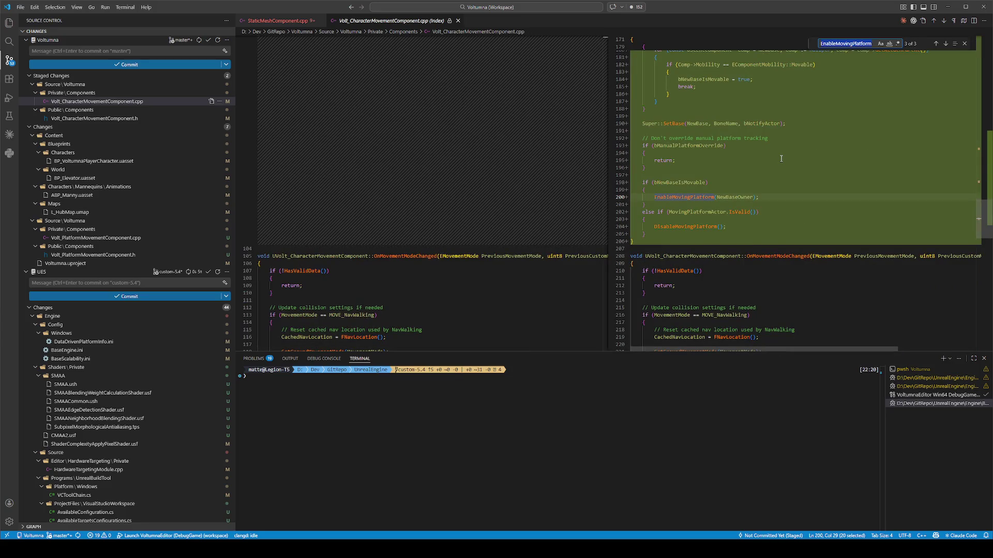
key("Return")
key("Return")
key("Return")
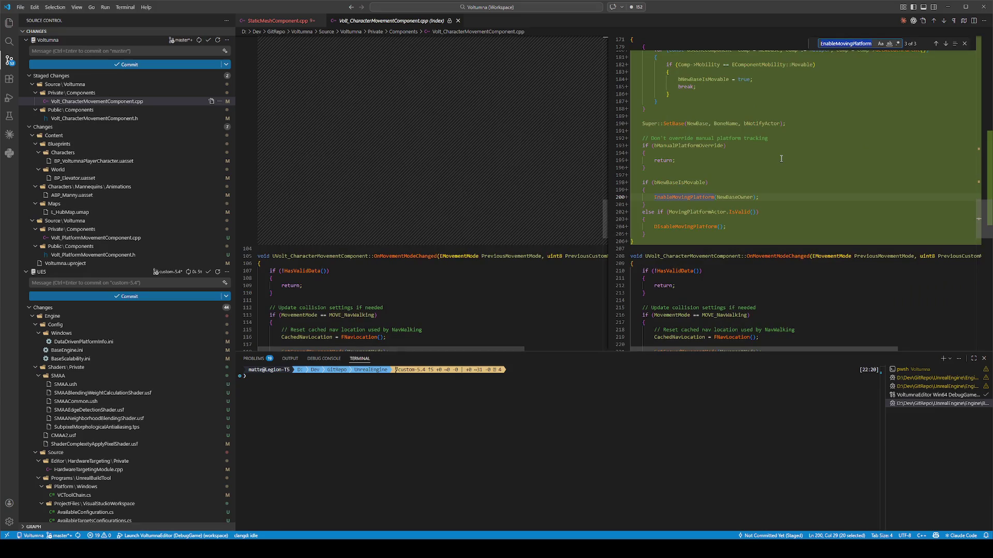
scroll(780, 158, "up", 5)
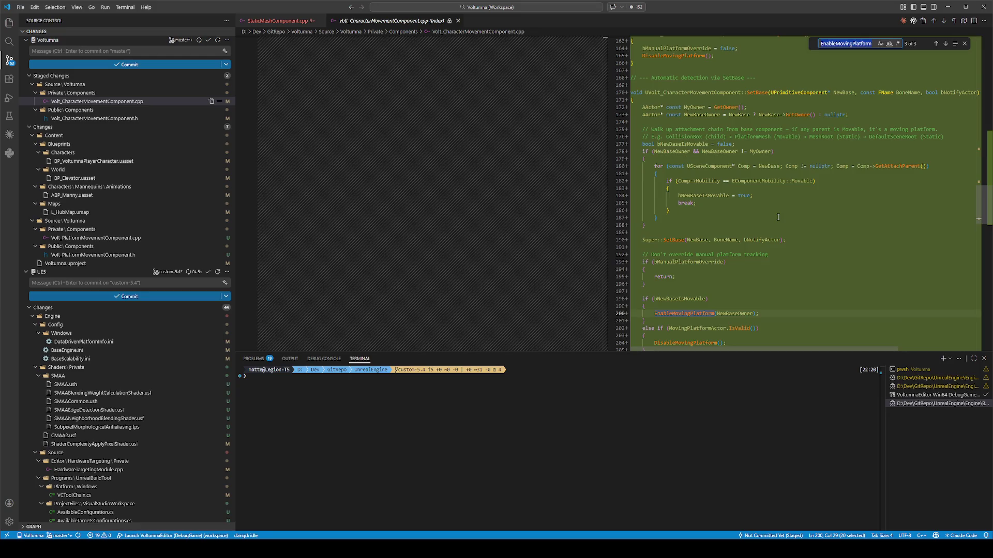
scroll(778, 217, "down", 2)
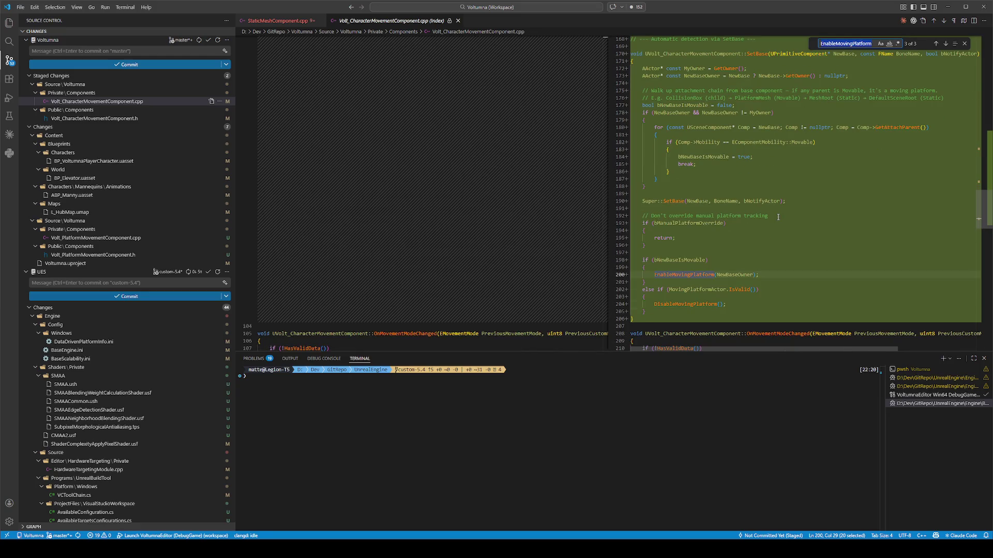
left_click(8, 23)
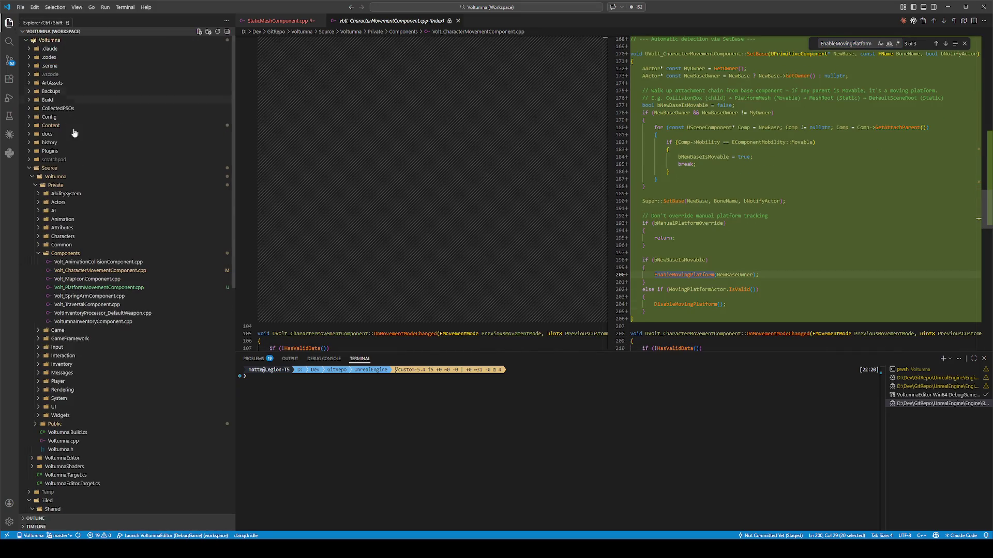
Step: Open Volt_CharacterMovementComponent.cpp and search it for 'enablemovingplatform'
left_click(117, 271)
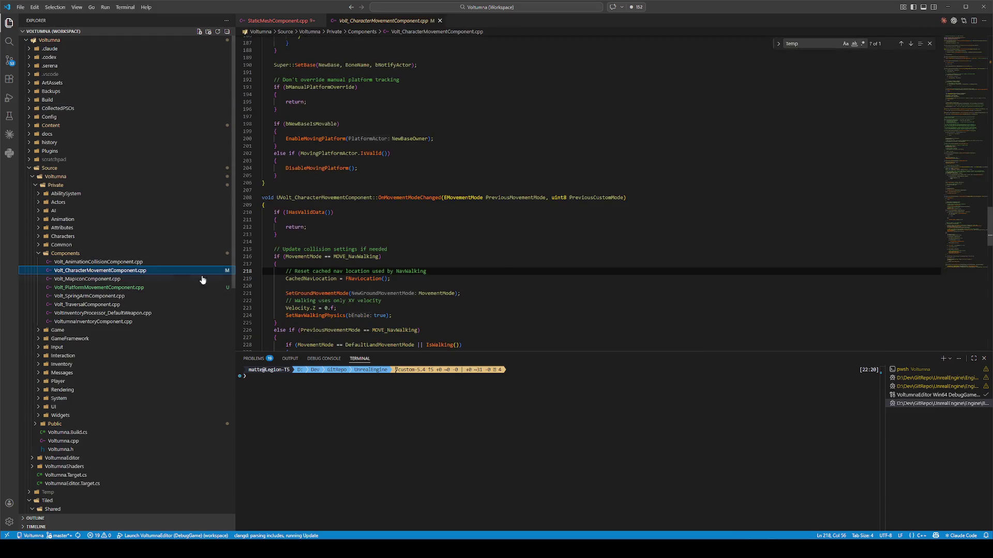
scroll(594, 254, "down", 3)
left_click(561, 211)
key("ctrl+f")
type("e")
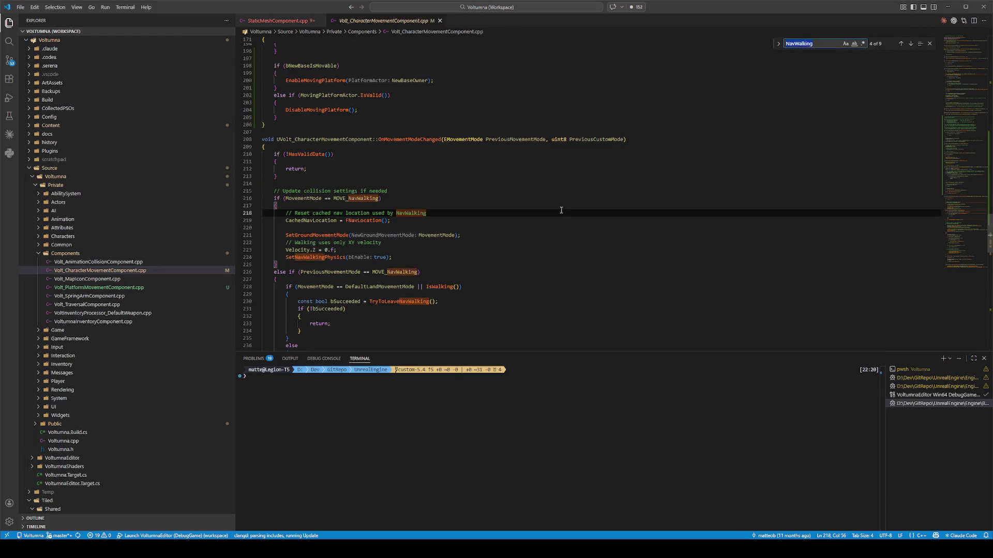
type("nable")
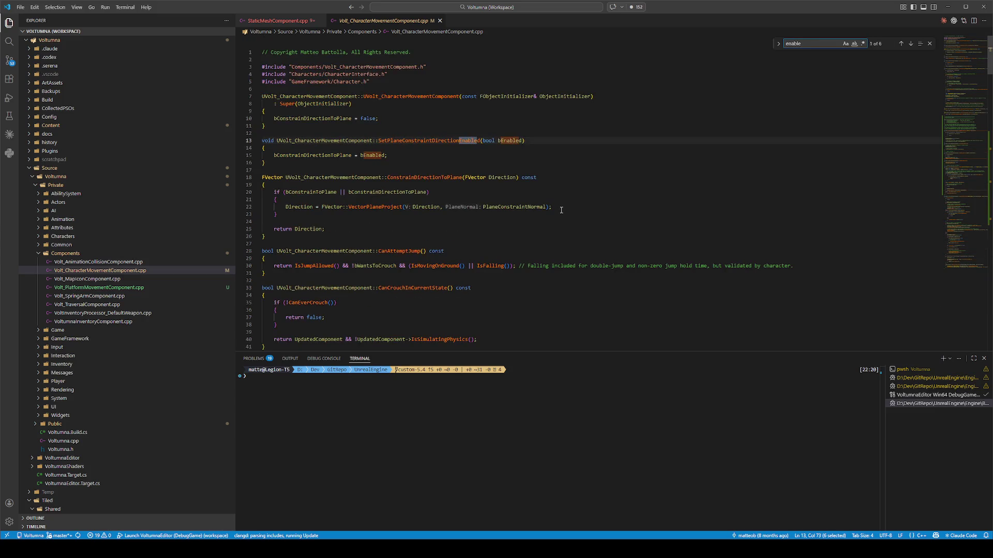
type("pla")
key("BackSpace")
type("mo")
key("BackSpace")
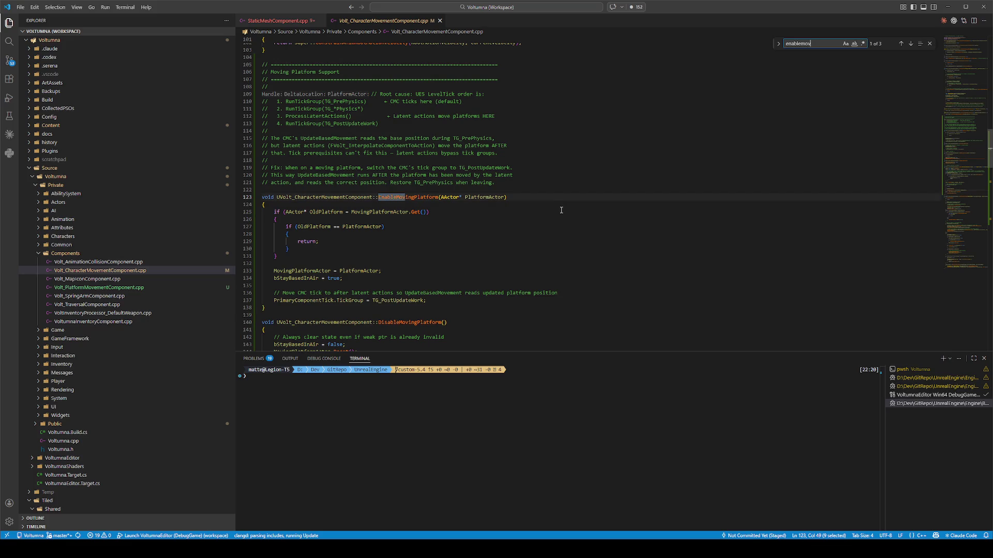
type("ingplatform")
Step: Step to match 3, the EnableMovingPlatform call in SetBase, and select lines 172–188
key("Return")
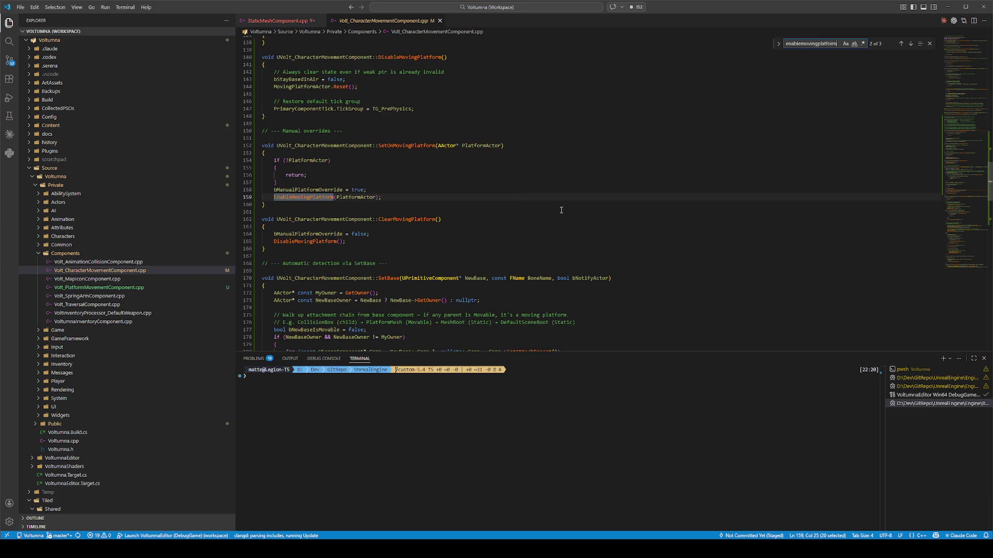
key("Return")
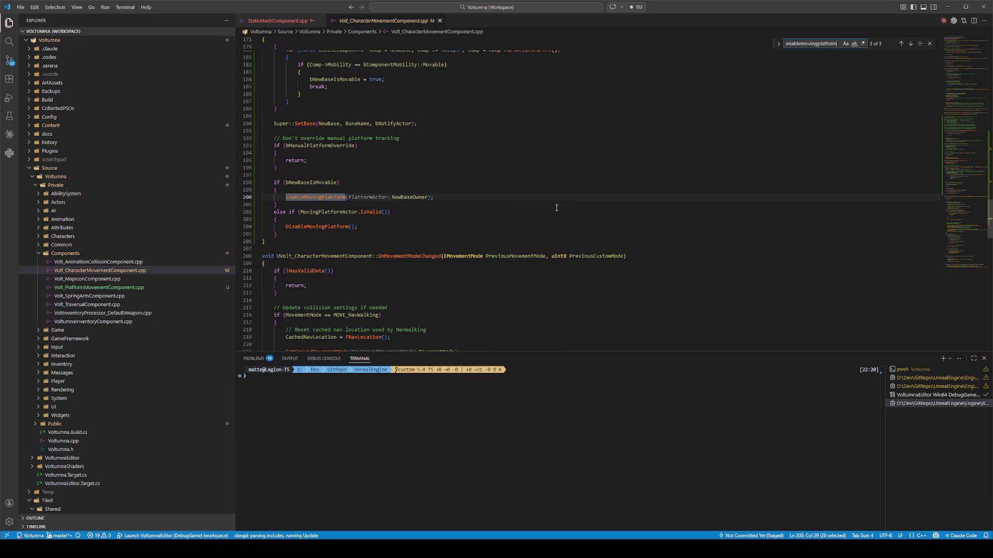
scroll(365, 205, "up", 2)
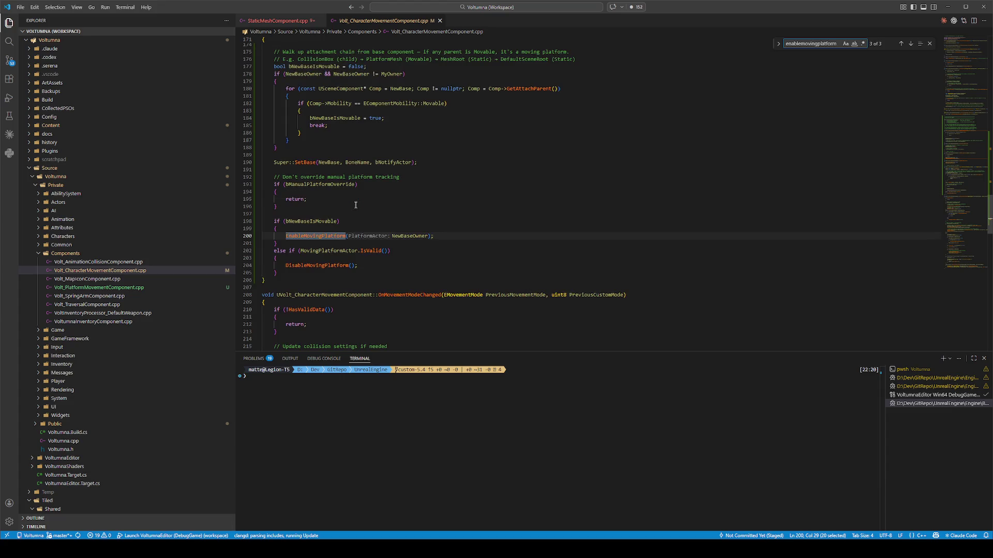
scroll(327, 172, "up", 2)
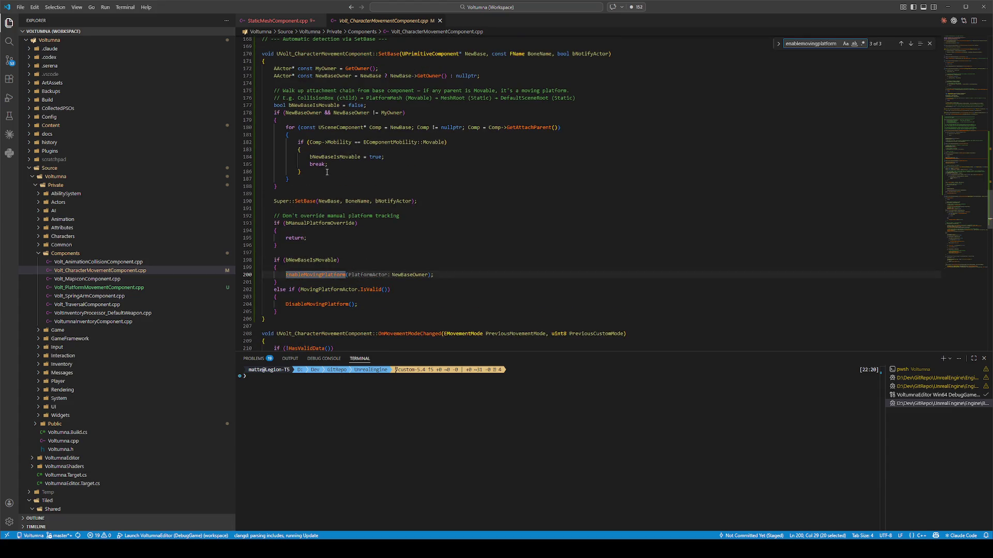
mouse_move(290, 186)
left_mouse_down()
mouse_move(263, 164)
mouse_move(261, 68)
left_mouse_up()
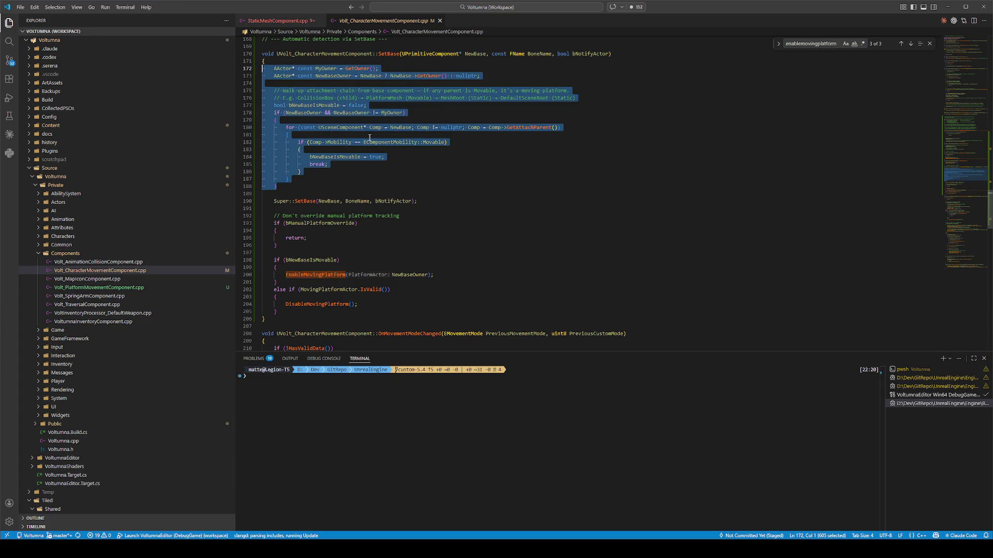
Step: Comment out lines 172–188 of SetBase
key("ctrl+slash")
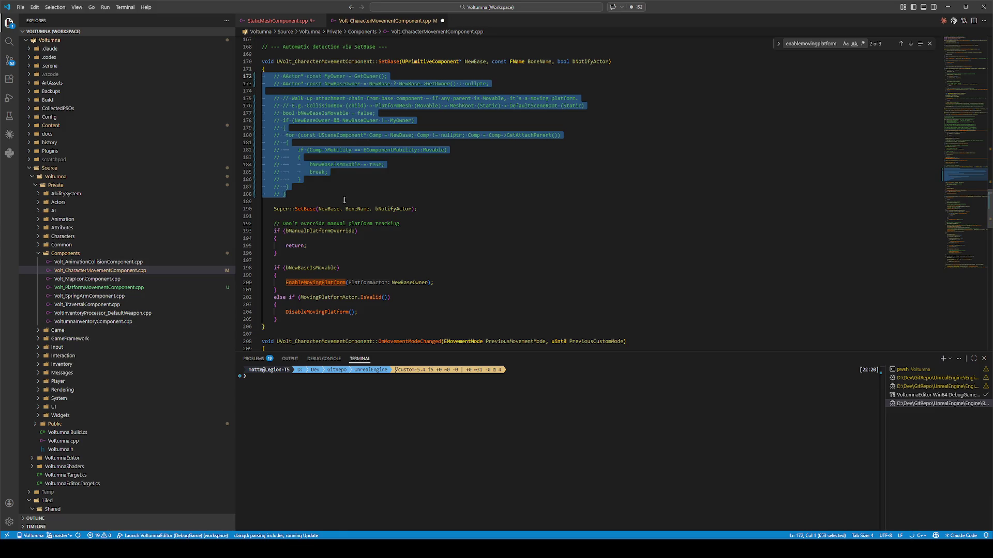
left_click(344, 201)
left_click(361, 208)
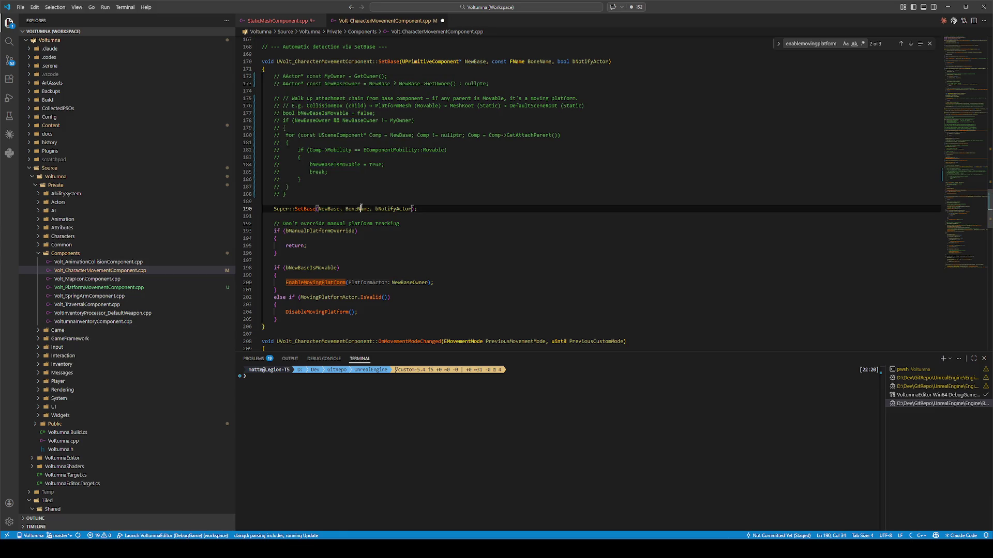
double_click(386, 208)
Step: Comment out SetBase lines 193–205, then bring up the debug launch configurations
mouse_move(279, 319)
left_mouse_down()
mouse_move(284, 312)
mouse_move(240, 230)
left_mouse_up()
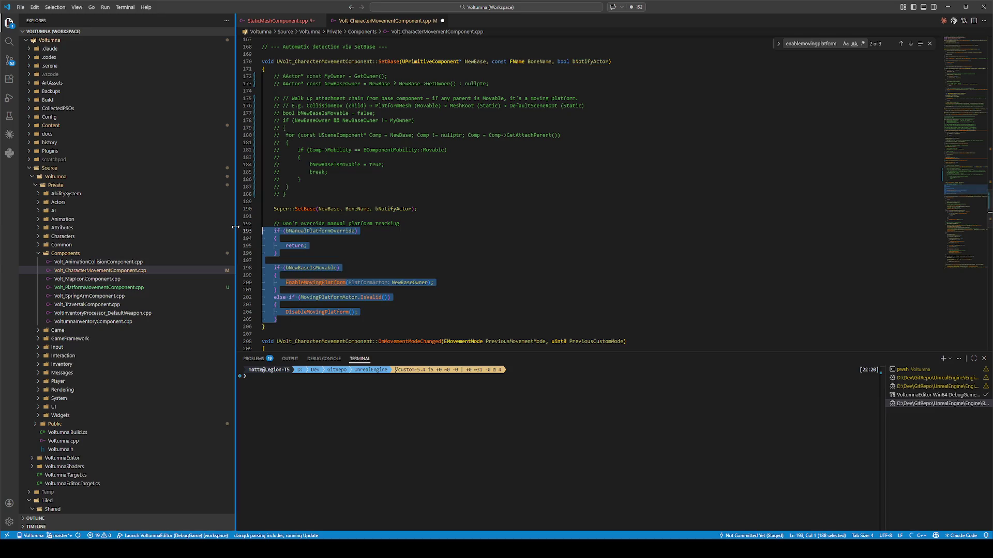
key("ctrl+slash")
left_click(485, 217)
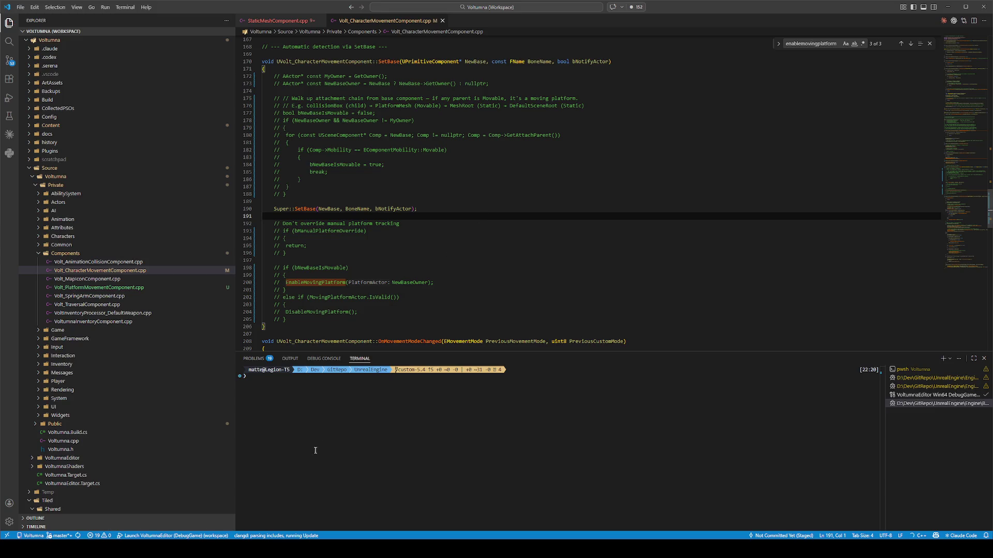
left_click(195, 535)
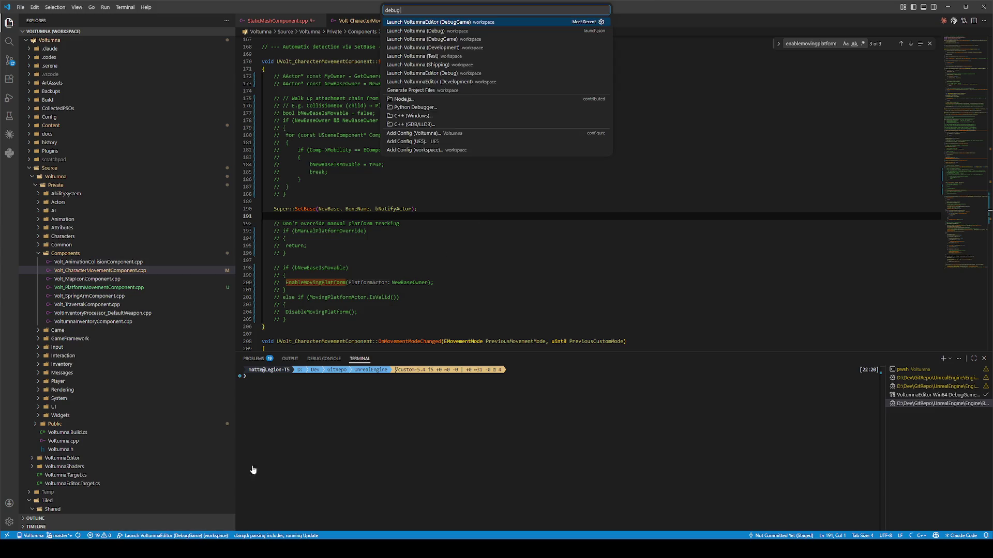
Step: Run 'Launch VoltumnaEditor (DebugGame)' to rebuild and reopen the Unreal editor
left_click(438, 22)
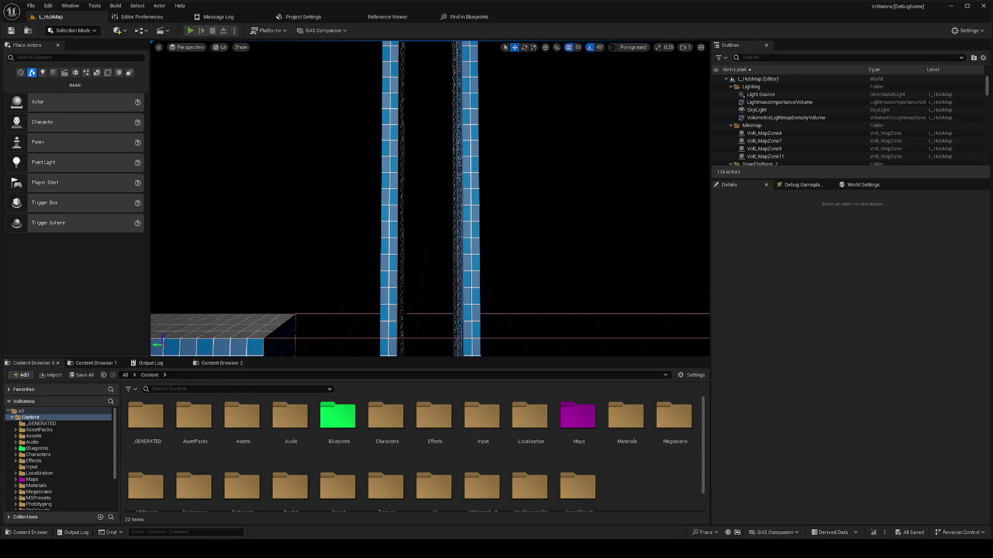
Step: Playtest L_HubMap, stop it, then select the BP_Elevator2 elevator and open its blueprint
key("alt+p")
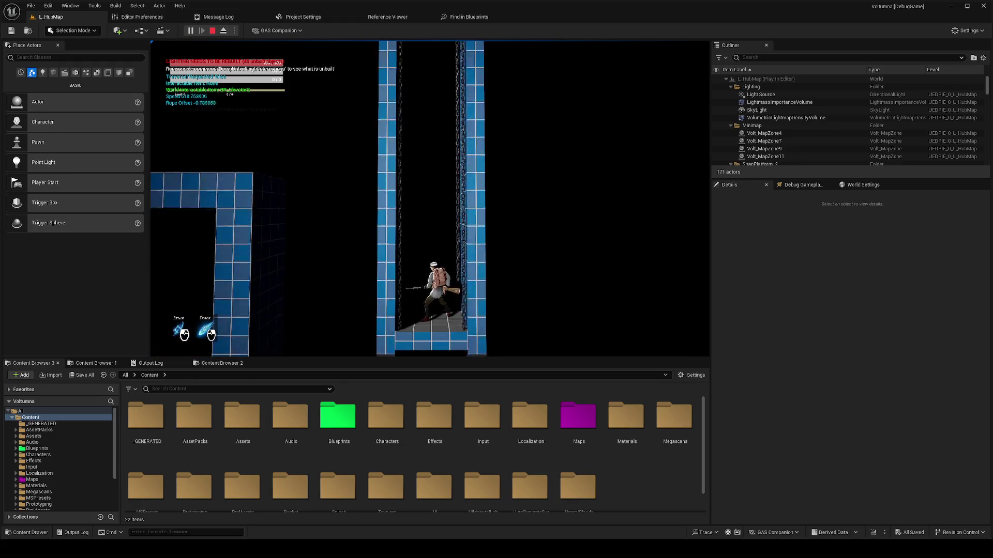
key("Escape")
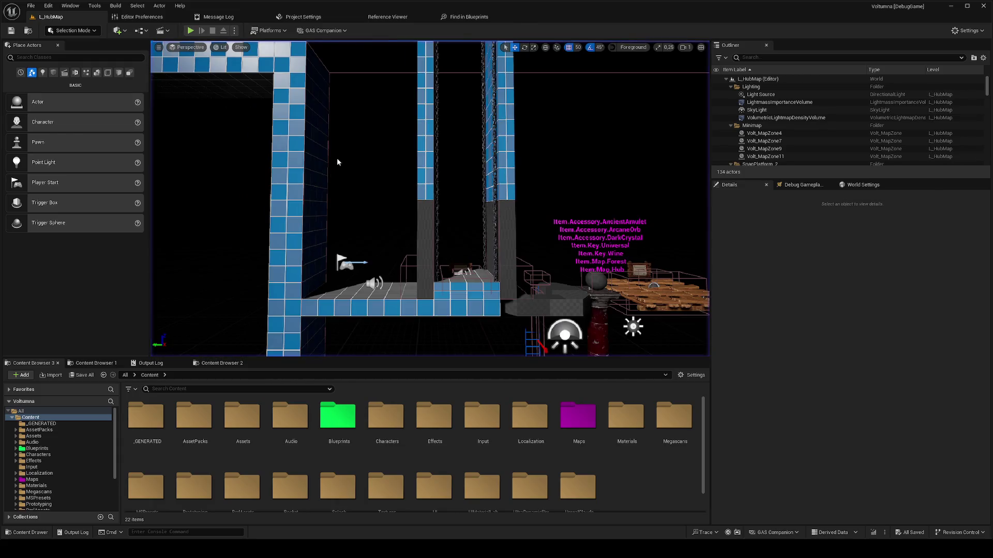
left_click(414, 194)
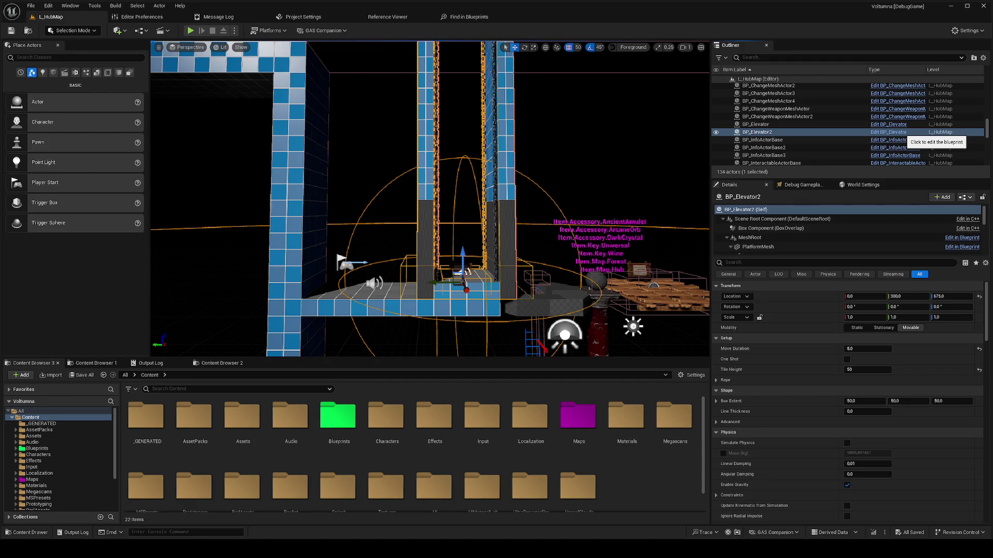
left_click(897, 132)
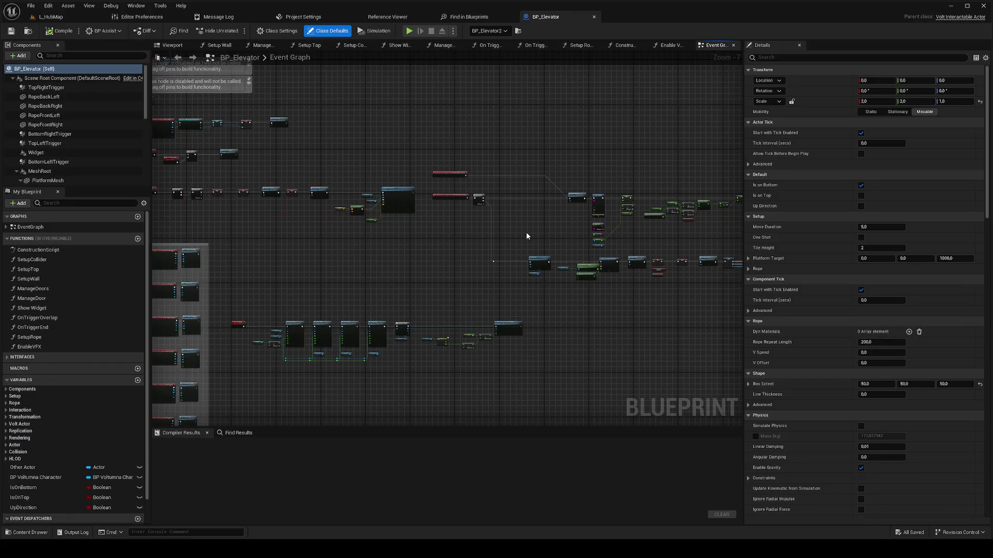
Step: Enable In Ease In and In Ease Out on Start Movement, compile BP_Elevator, return to L_HubMap
left_click_drag(581, 232, 512, 224)
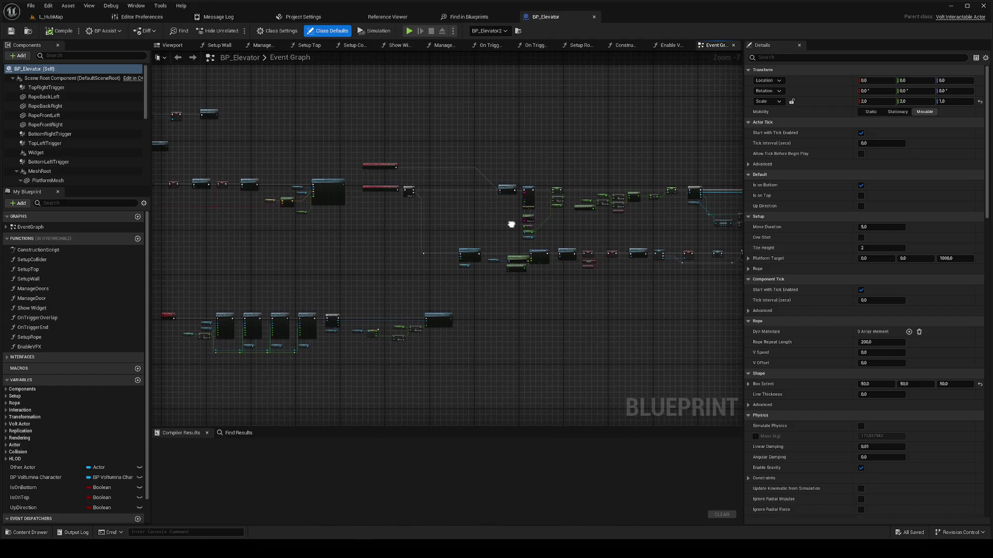
scroll(429, 221, "up", 3)
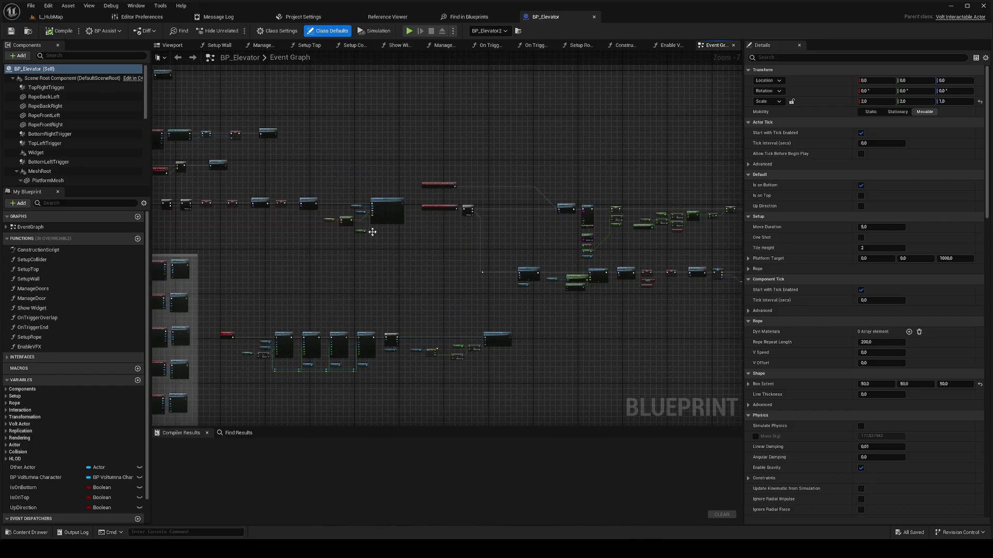
scroll(381, 219, "up", 4)
left_click(420, 207)
left_click(425, 220)
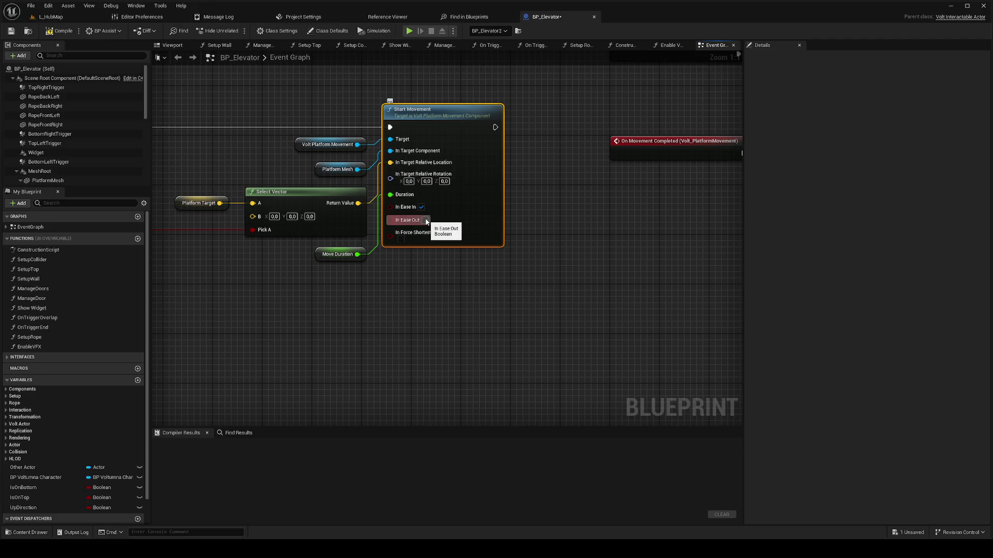
left_click(63, 32)
left_click(51, 16)
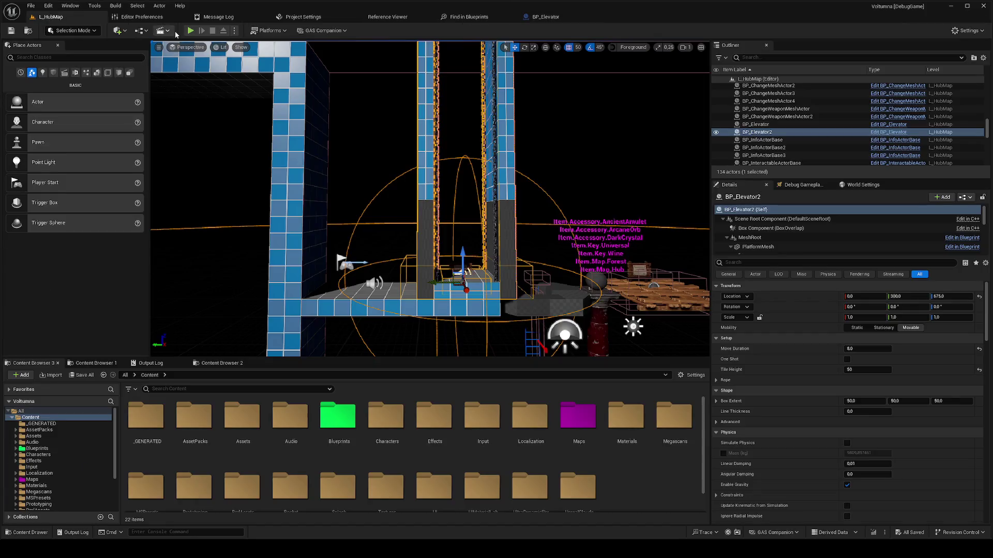
Step: Ride the elevator in a test play, then stop and select the wooden passthrough platform
left_click(191, 31)
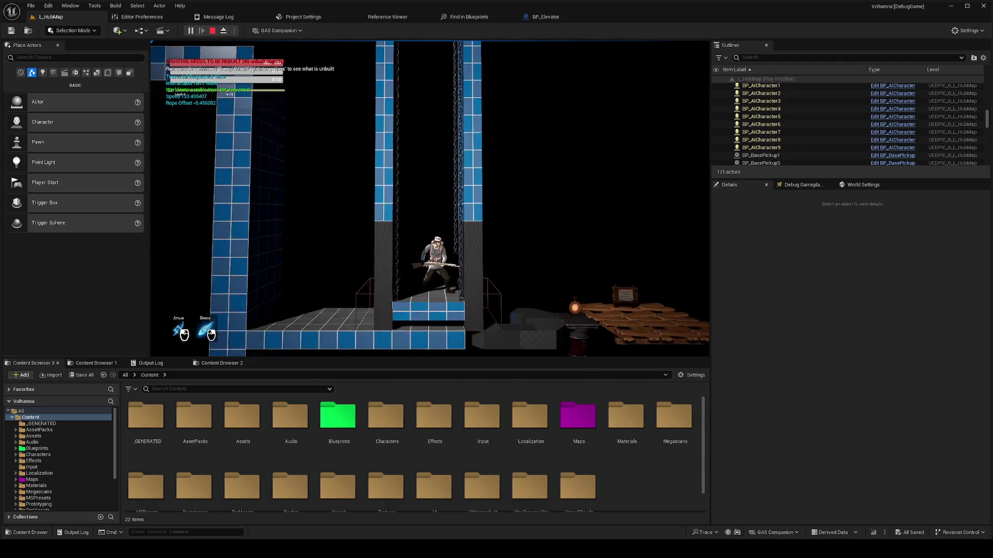
key("Escape")
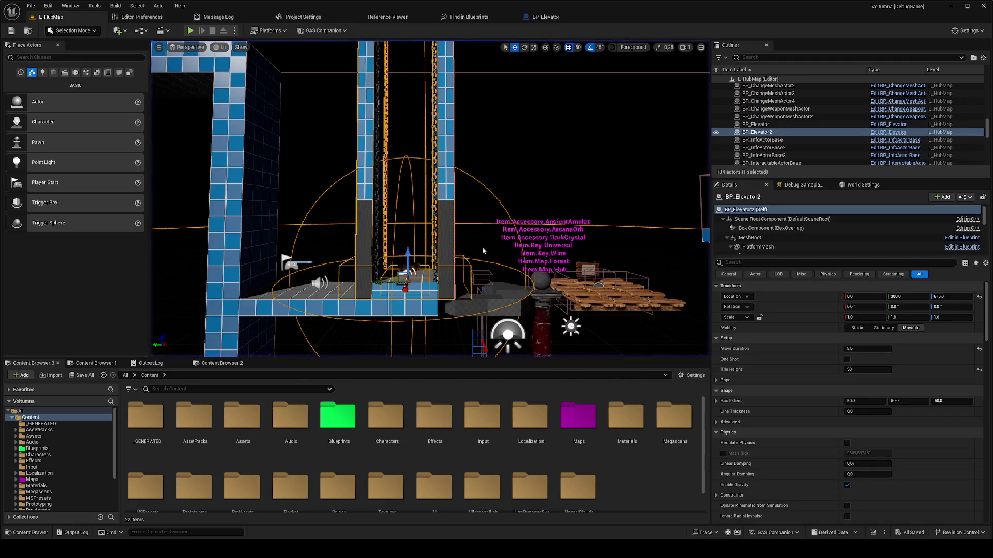
left_click(600, 291)
Step: Place a BP_PlatformMoving from the Content Browser and set its Tile Width to 2
left_click(199, 390)
type("platfo")
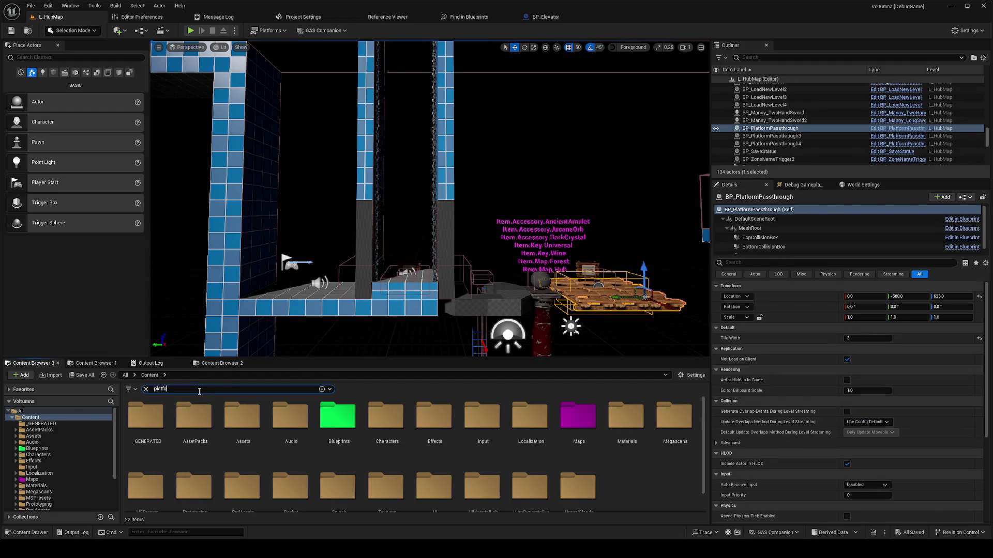
type("rm moving")
mouse_move(145, 421)
left_mouse_down()
mouse_move(178, 424)
mouse_move(506, 288)
mouse_move(512, 111)
left_mouse_up()
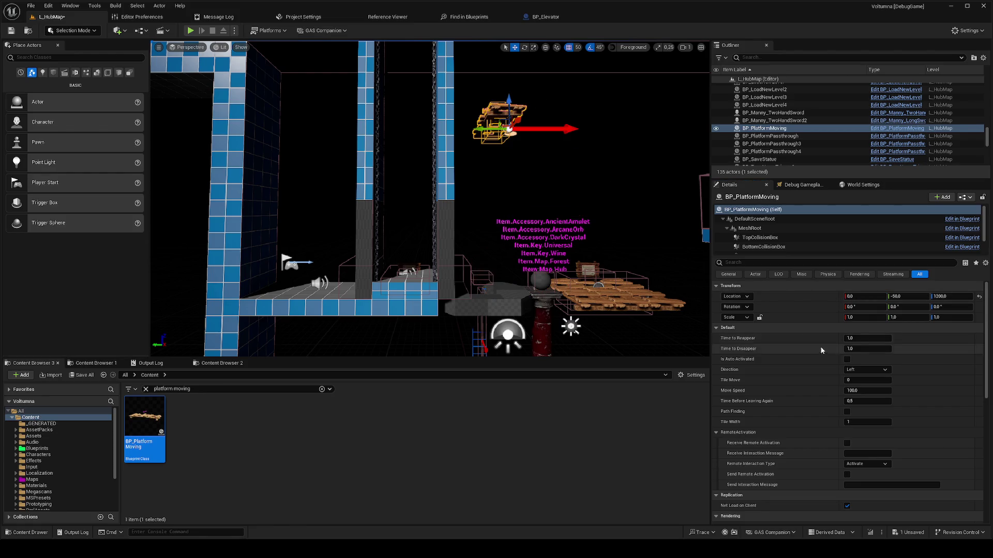
left_click(863, 422)
type("2")
key("Return")
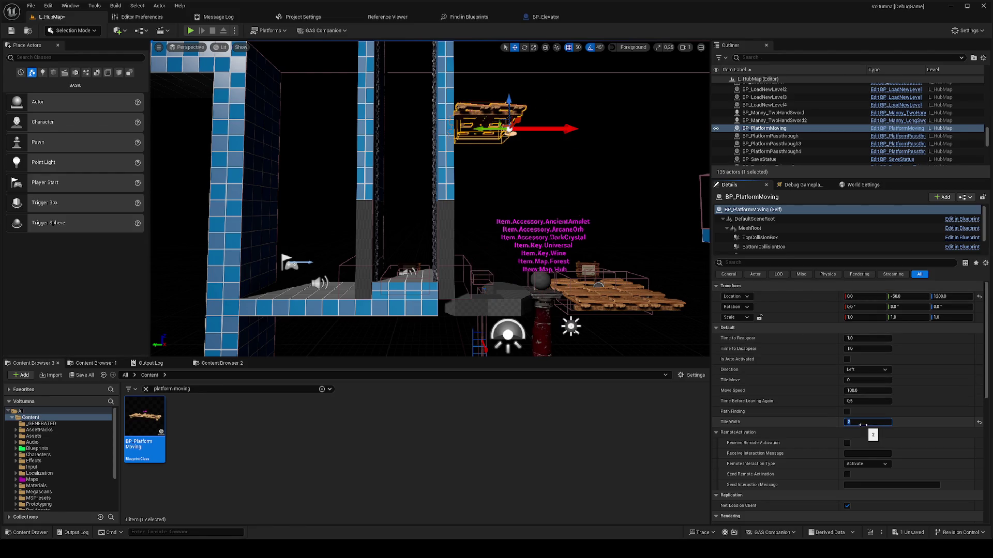
Step: Lower the platform to Z 1000 and Play From Here at the ladder
mouse_move(508, 104)
left_mouse_down()
mouse_move(321, 104)
mouse_move(336, 114)
mouse_move(328, 110)
left_mouse_up()
left_click_drag(347, 102, 353, 155)
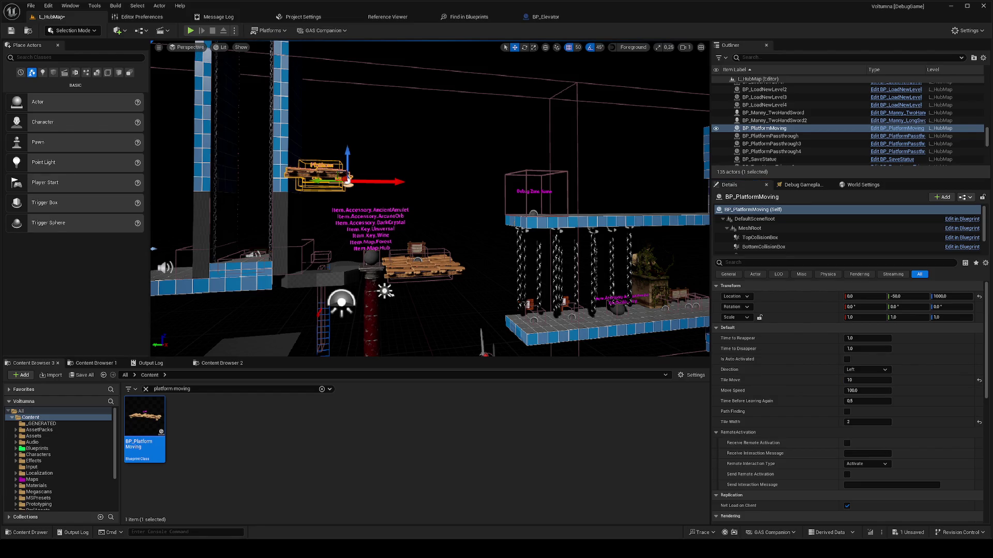
right_click(343, 261)
left_click(387, 515)
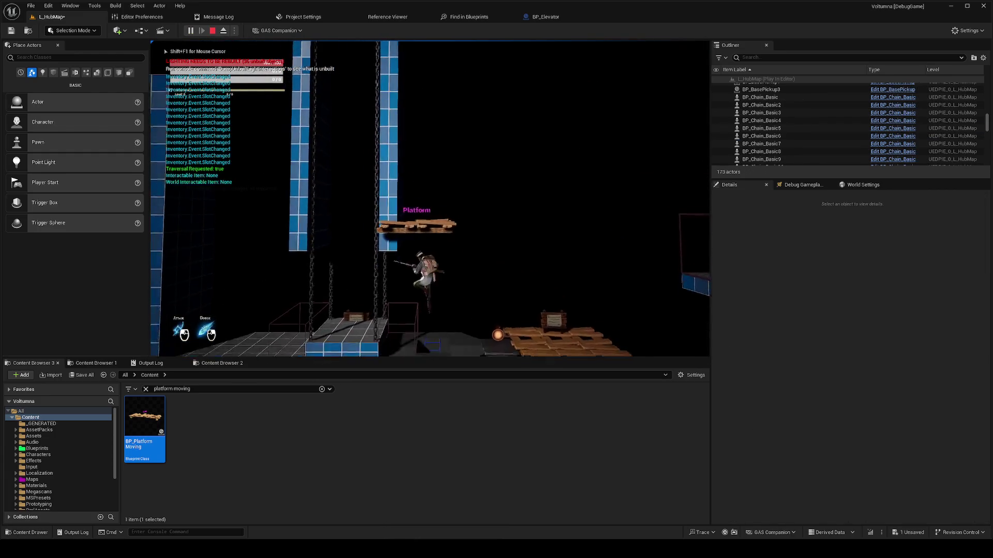
Step: Set the platform's direction to Right, lower it to Z 950, and test it from the ladder
key("Escape")
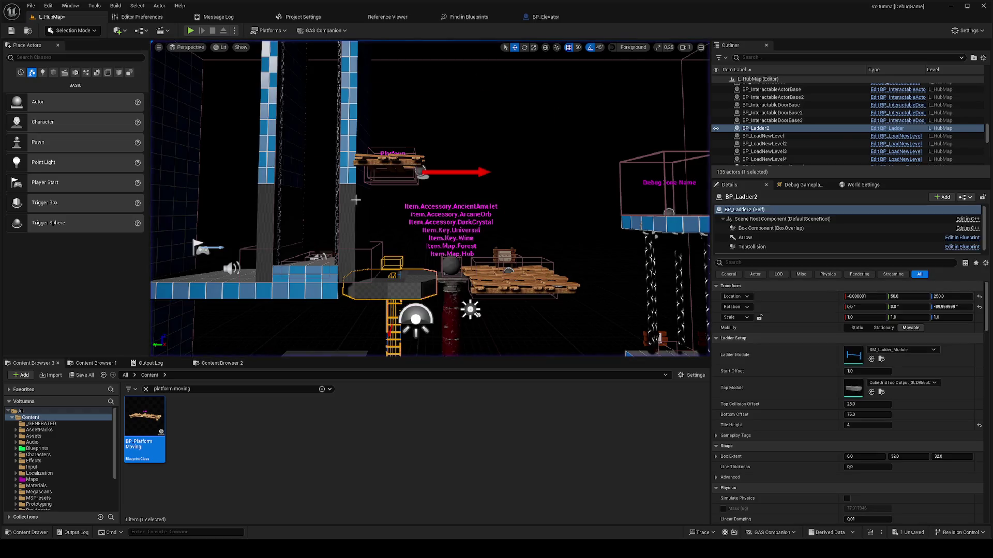
left_click(395, 161)
left_click(866, 370)
left_click(854, 385)
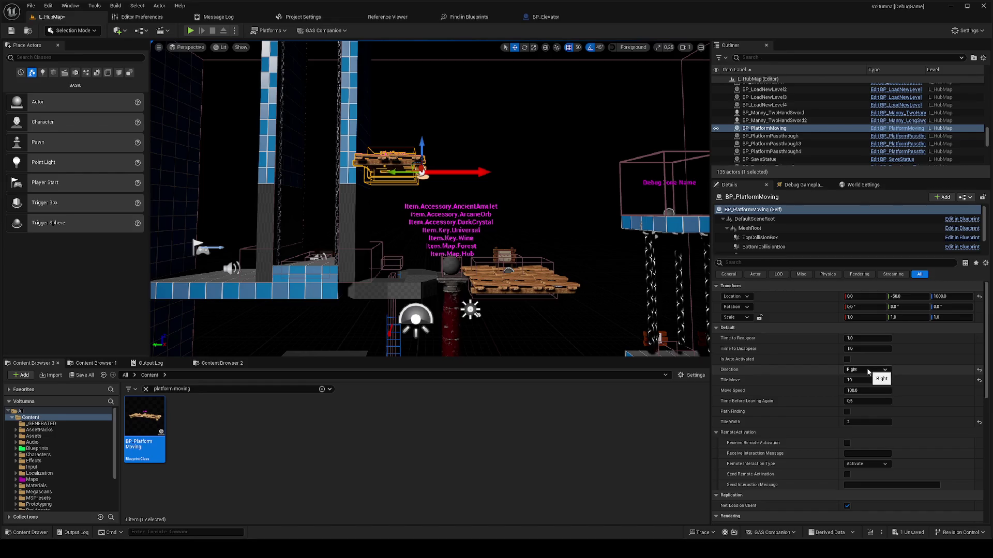
left_click_drag(422, 141, 422, 157)
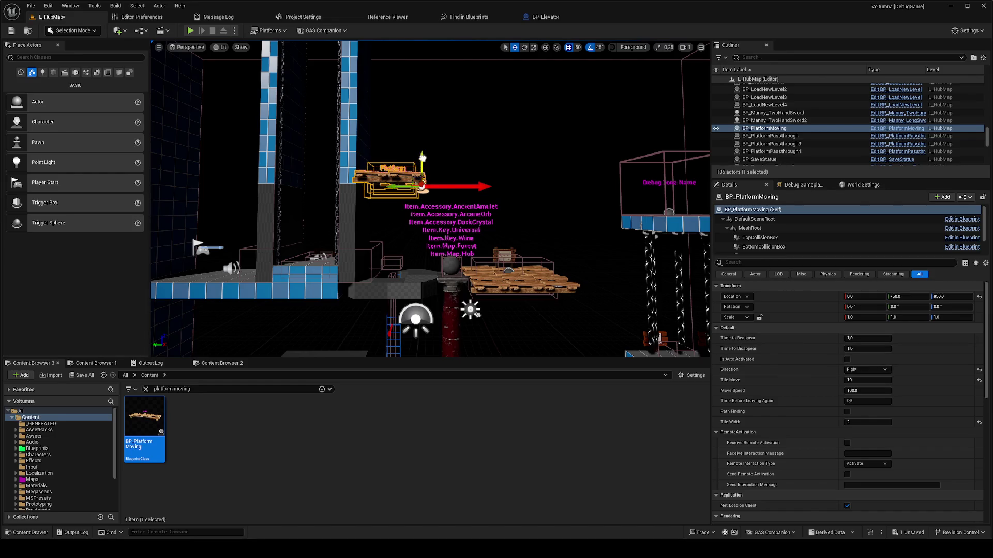
right_click(415, 279)
left_click(462, 480)
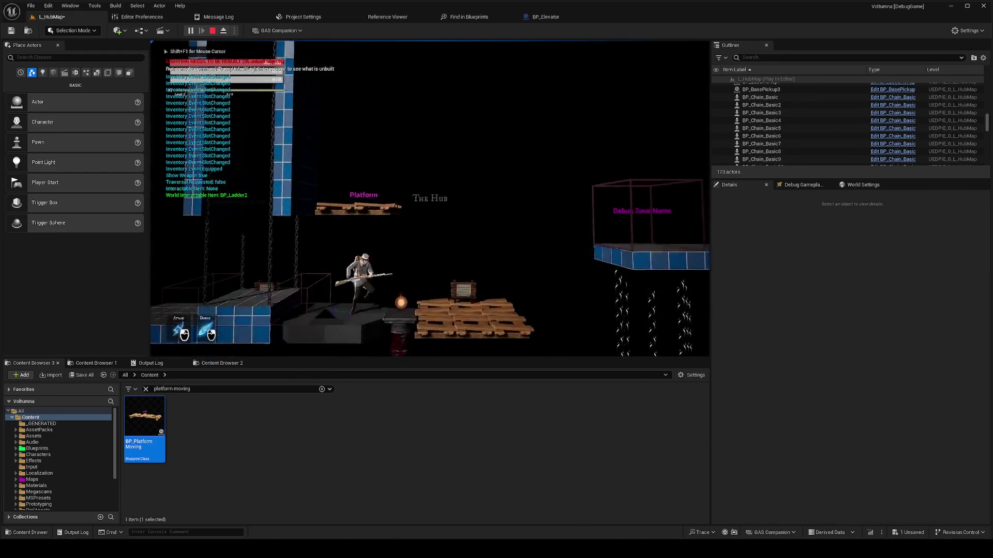
key("d")
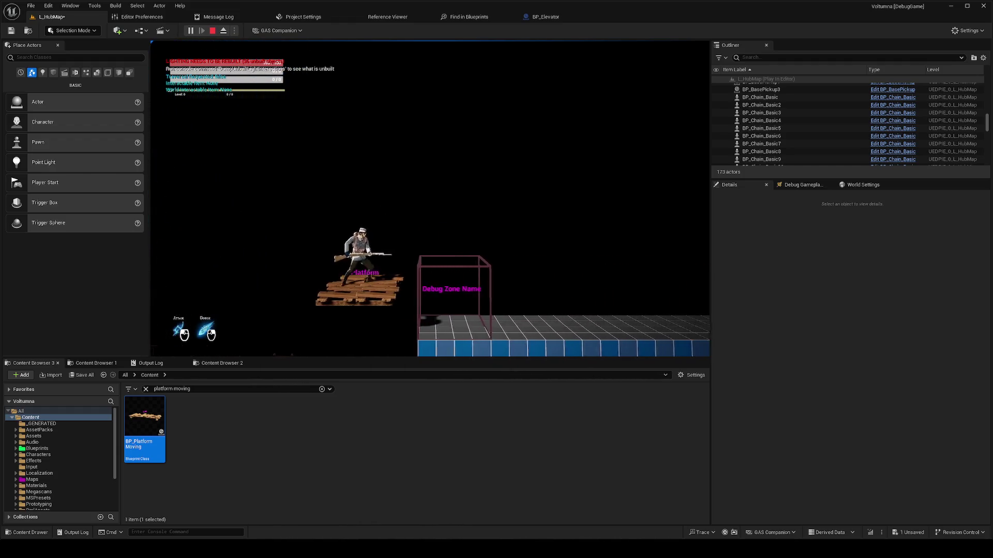
key("Escape")
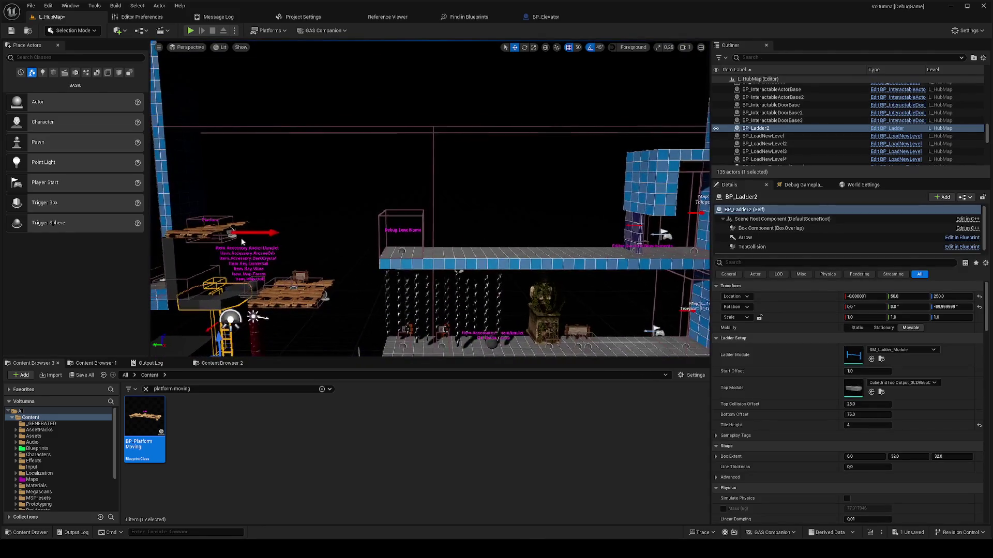
Step: Move the platform to Y -1950, switch its direction to Left, retest, and open BP_PlatformMoving
left_click_drag(199, 234, 588, 237)
key("f")
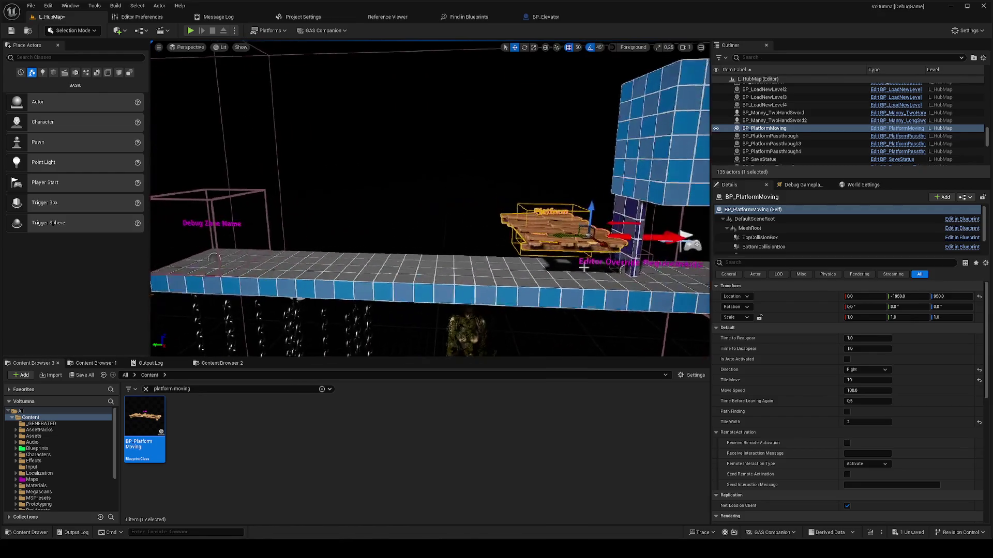
left_click(866, 370)
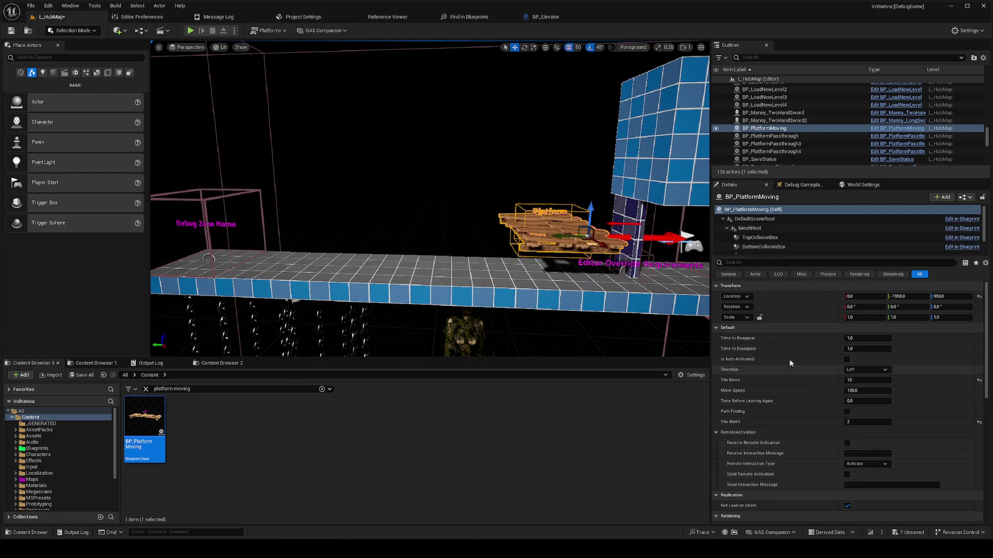
right_click(491, 279)
left_click(505, 269)
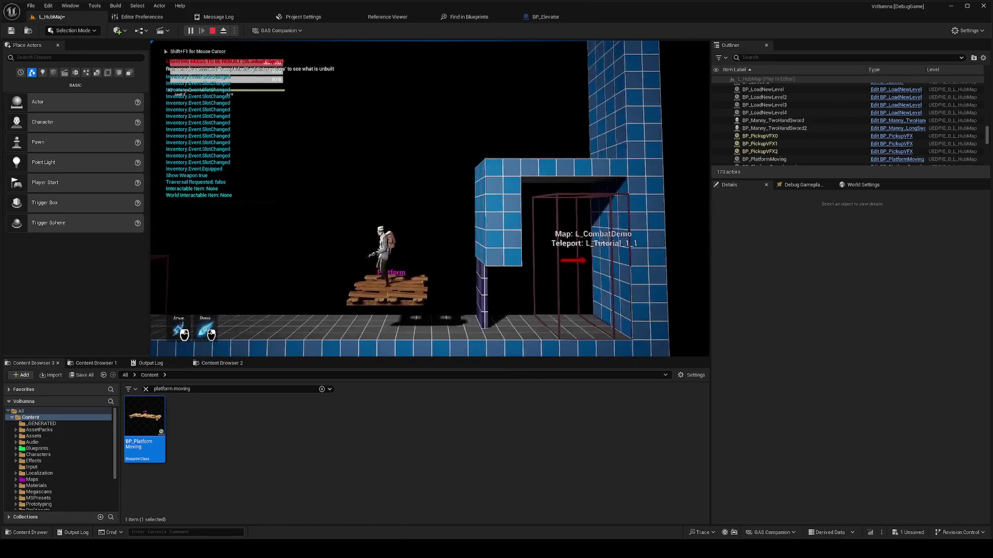
key("Escape")
left_click(509, 274)
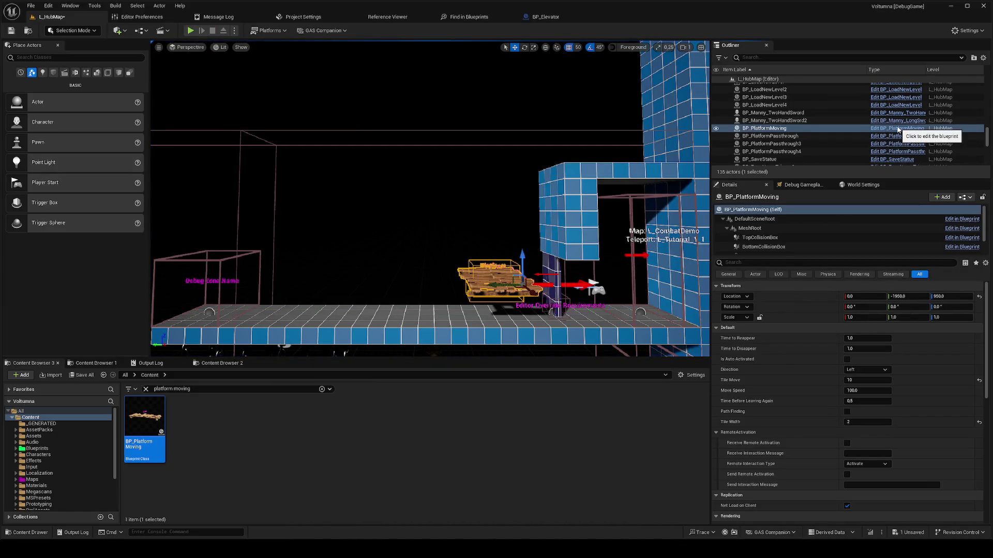
left_click(898, 132)
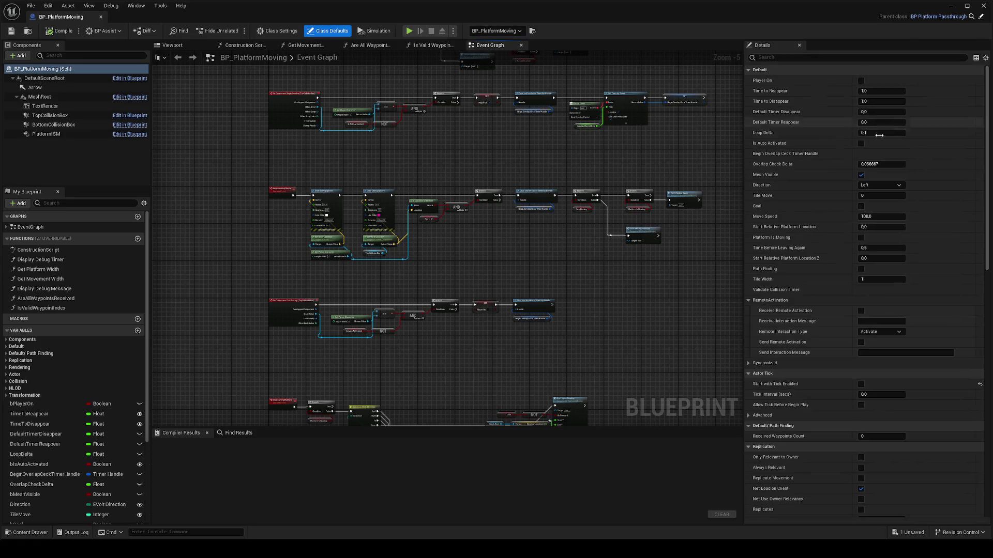
Step: Add a Volt Platform Movement component named Volt_PlatformMovement and select the StartMovingPlatform node
scroll(533, 195, "down", 2)
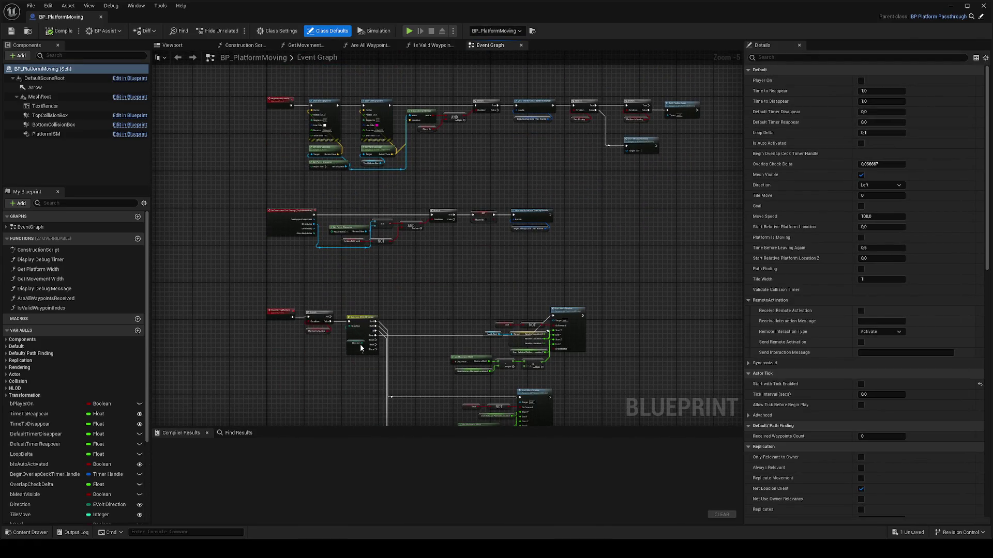
scroll(360, 348, "up", 4)
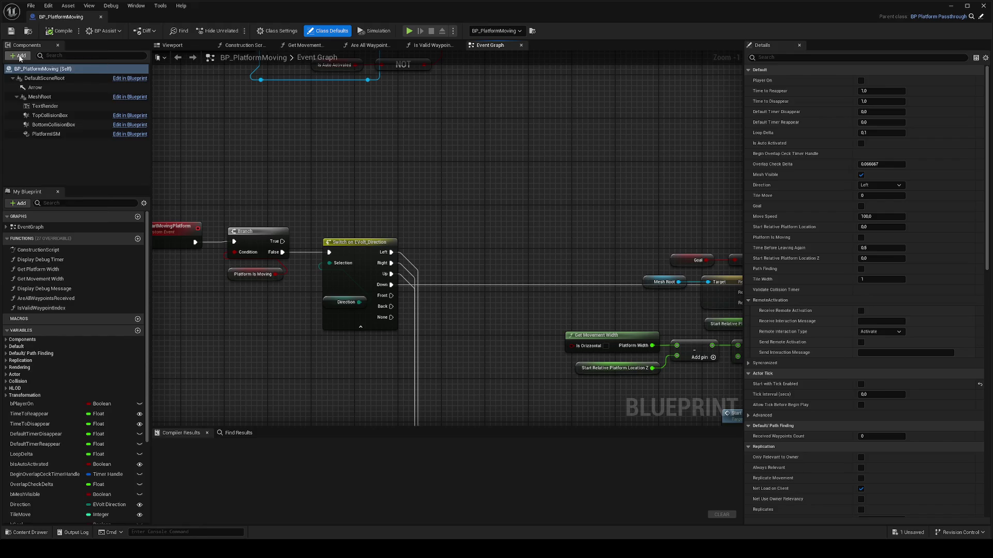
left_click(20, 56)
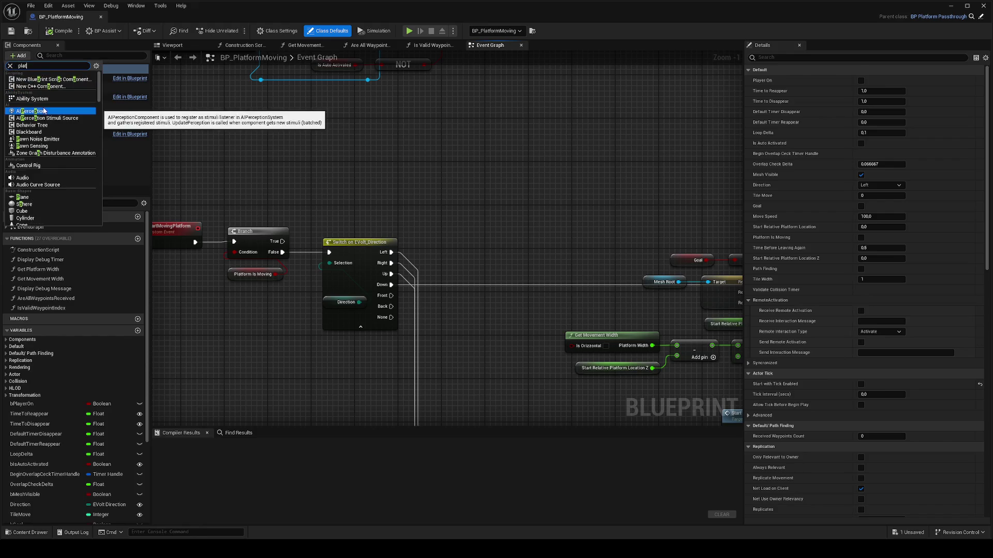
type("platform")
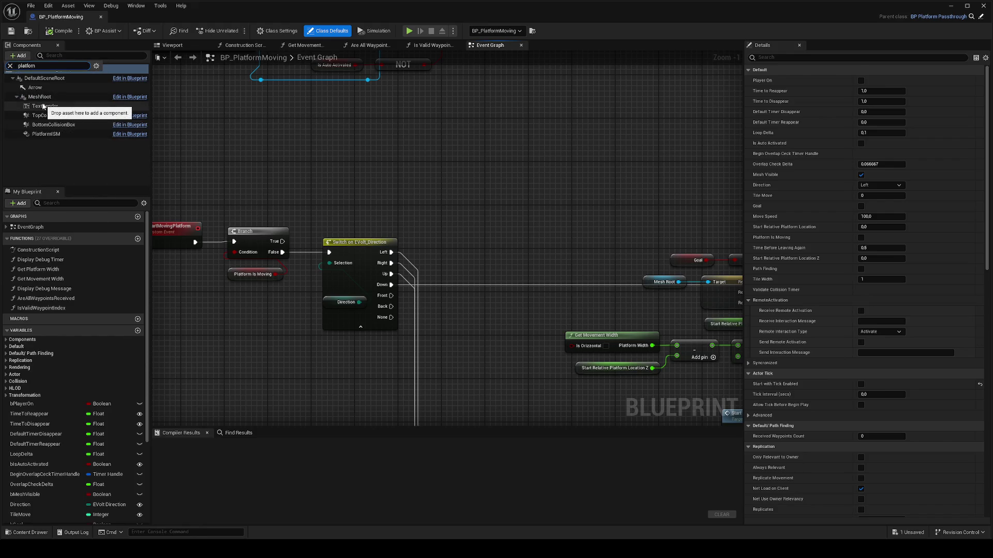
key("BackSpace")
key("Escape")
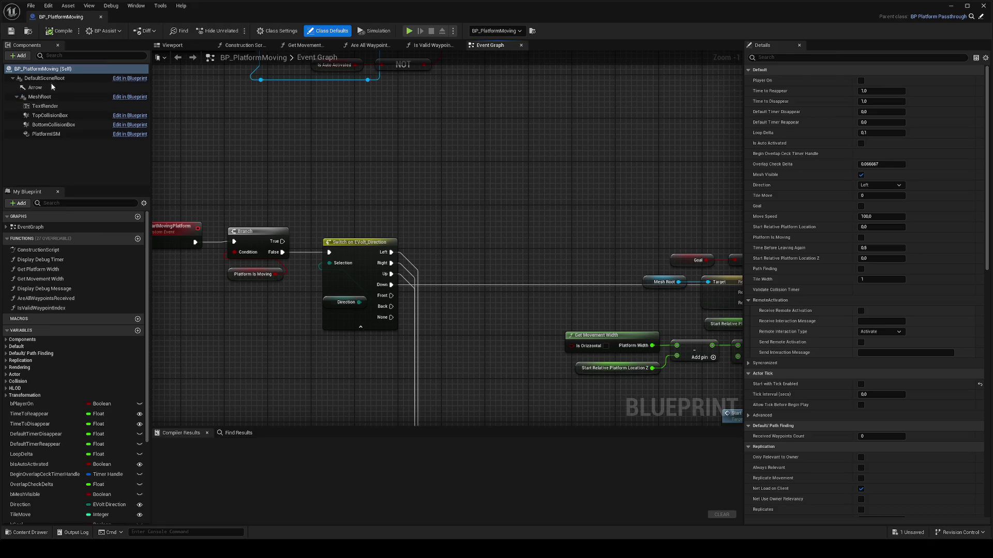
key("Return")
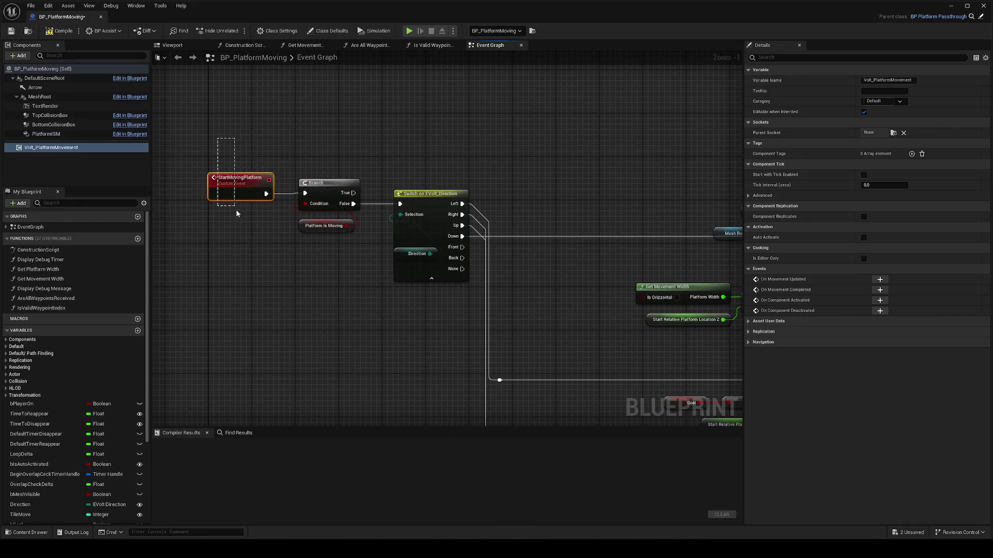
left_click_drag(217, 138, 235, 212)
Step: Jump from the Start Move Timeline call to the StartMoveTimeline custom event
mouse_move(399, 258)
left_mouse_down()
mouse_move(400, 284)
mouse_move(393, 222)
left_mouse_up()
left_click(233, 191)
key("ctrl+z")
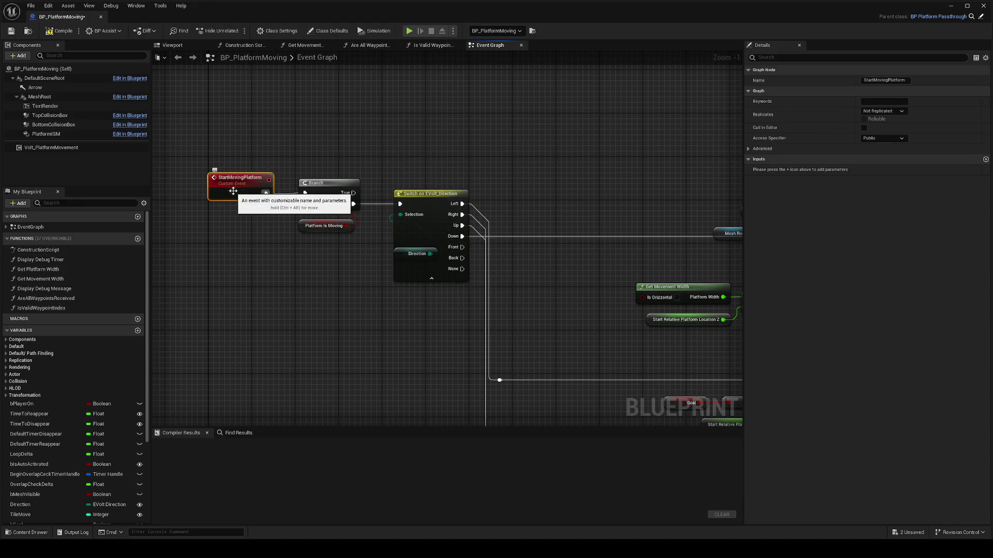
mouse_move(530, 327)
left_mouse_down()
mouse_move(288, 300)
mouse_move(300, 289)
left_mouse_up()
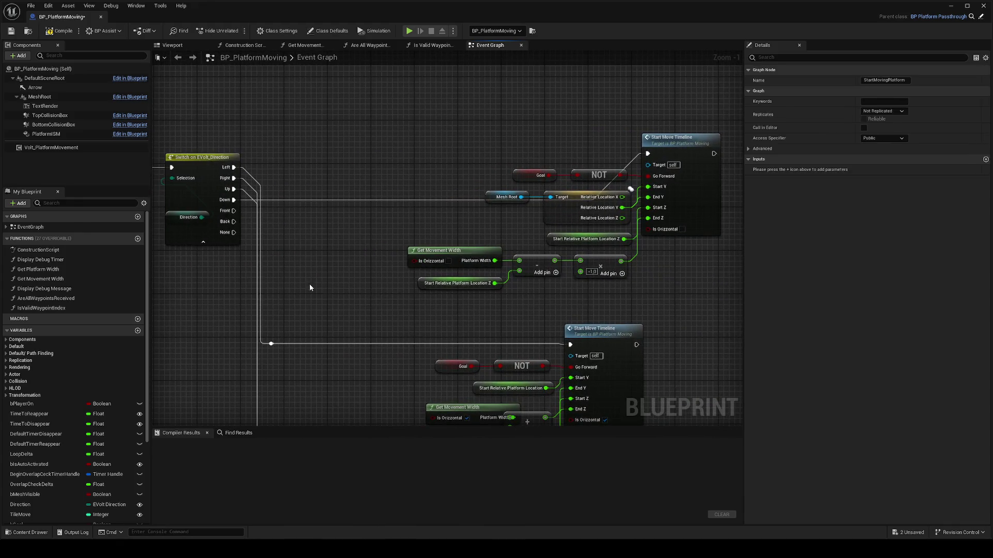
scroll(327, 241, "down", 1)
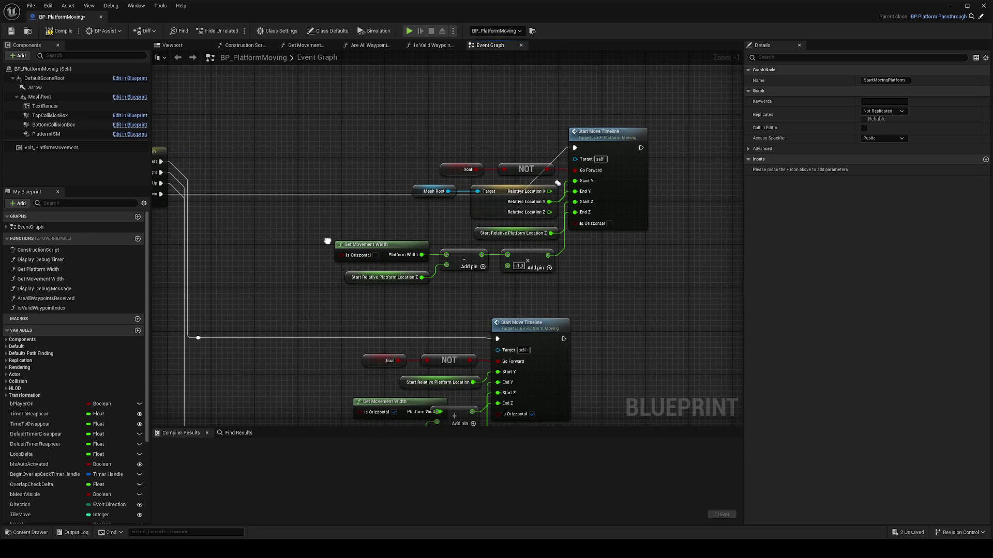
double_click(580, 162)
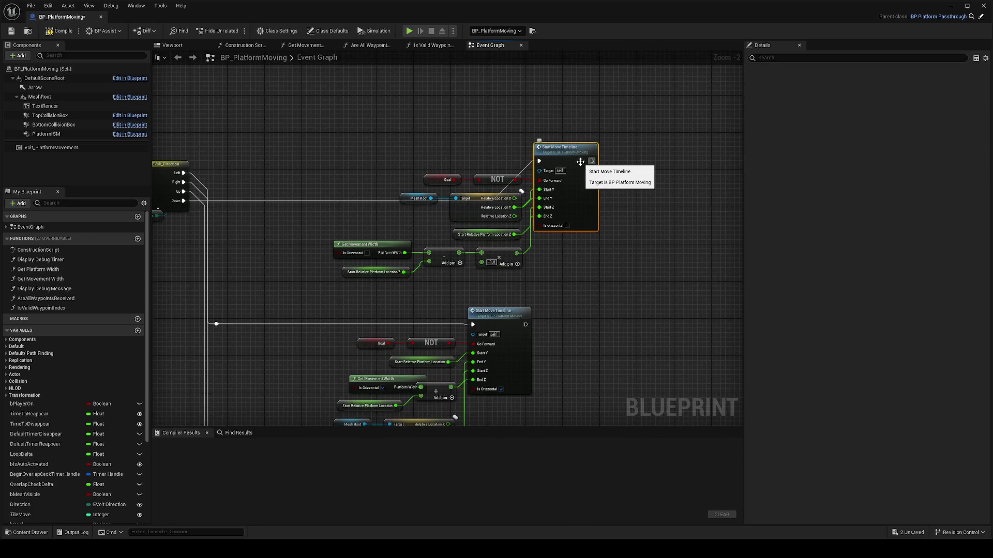
Step: Drop a Volt_PlatformMovement reference into the graph beside the TimelineMove and Branch nodes
left_click_drag(581, 194, 286, 144)
scroll(227, 195, "down", 2)
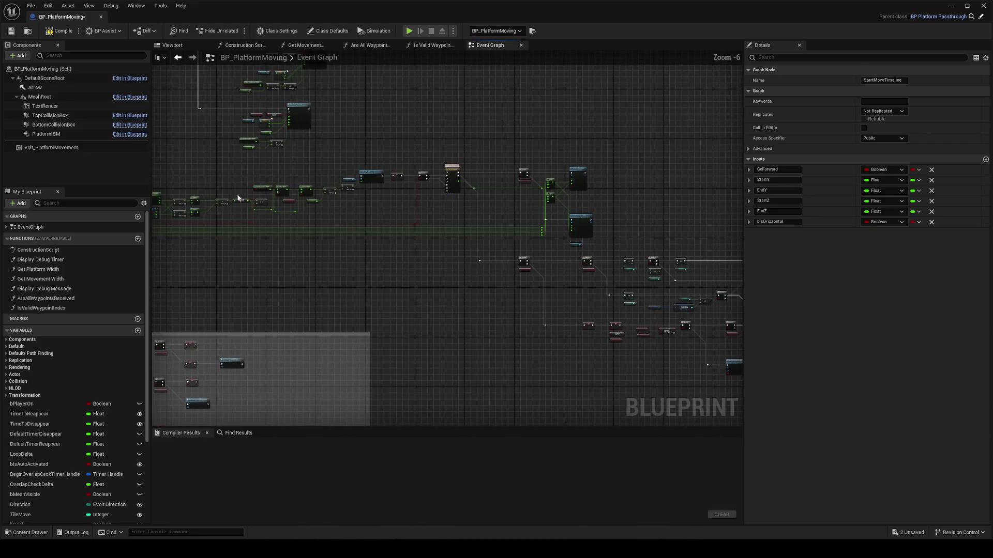
scroll(492, 246, "up", 6)
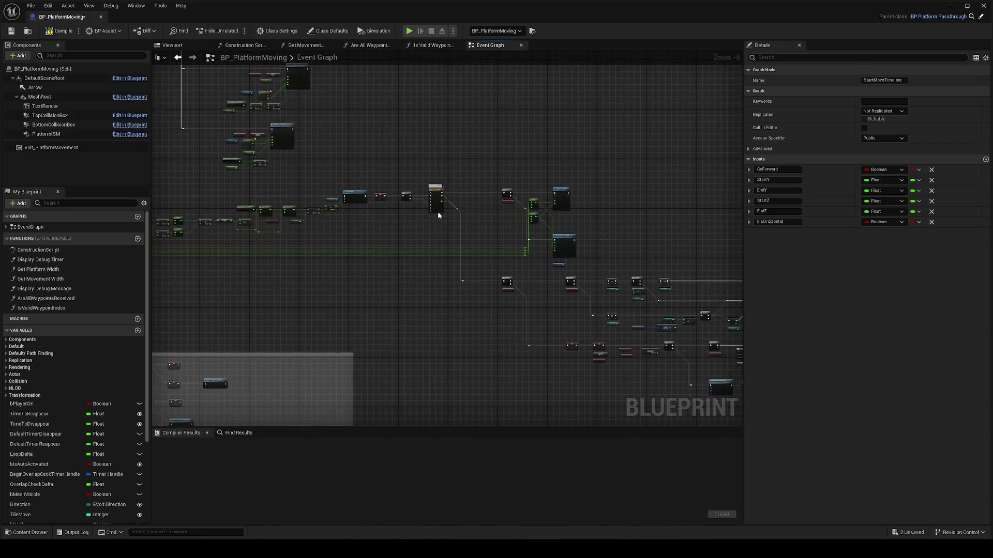
scroll(411, 220, "down", 2)
mouse_move(429, 210)
left_mouse_down()
mouse_move(339, 123)
mouse_move(419, 135)
mouse_move(535, 218)
mouse_move(399, 241)
mouse_move(378, 223)
left_mouse_up()
scroll(562, 184, "down", 2)
scroll(535, 222, "up", 3)
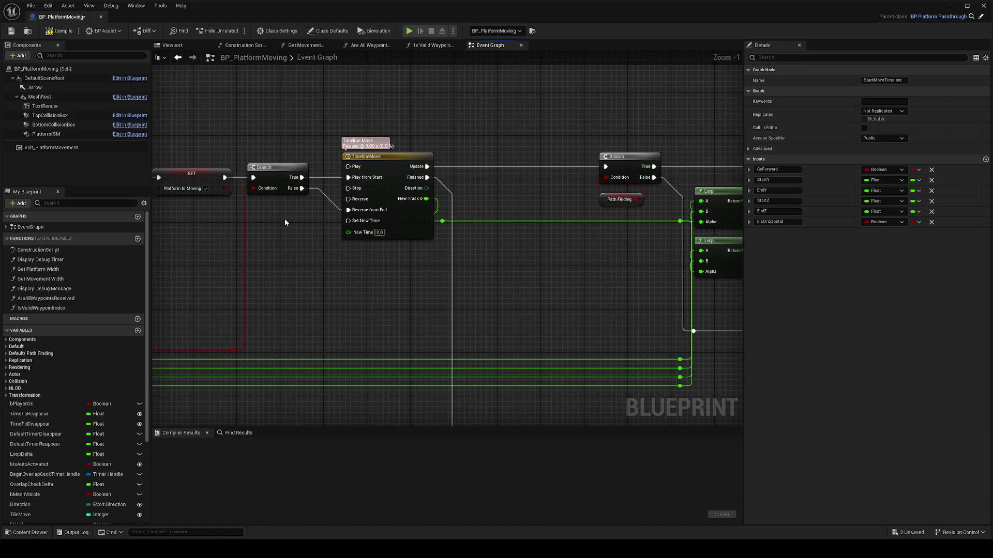
scroll(281, 220, "up", 1)
left_click_drag(281, 220, 327, 259)
mouse_move(76, 148)
left_mouse_down()
mouse_move(439, 120)
mouse_move(492, 58)
left_mouse_up()
Step: Add a Start Movement call on Volt Platform Movement and arrange both nodes near TimelineMove
type("start")
left_click(476, 220)
mouse_move(538, 199)
left_mouse_down()
mouse_move(563, 164)
mouse_move(581, 162)
left_mouse_up()
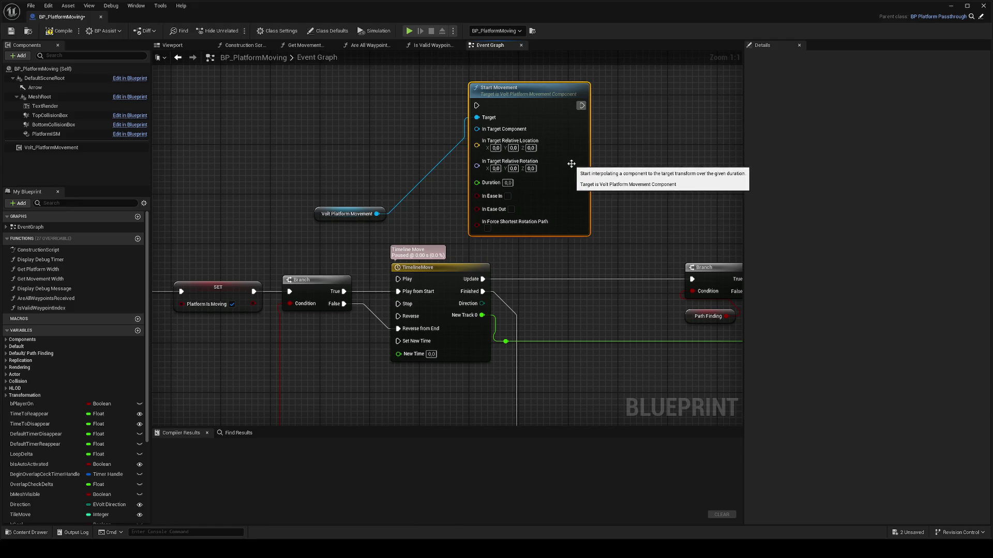
left_click_drag(552, 216, 601, 228)
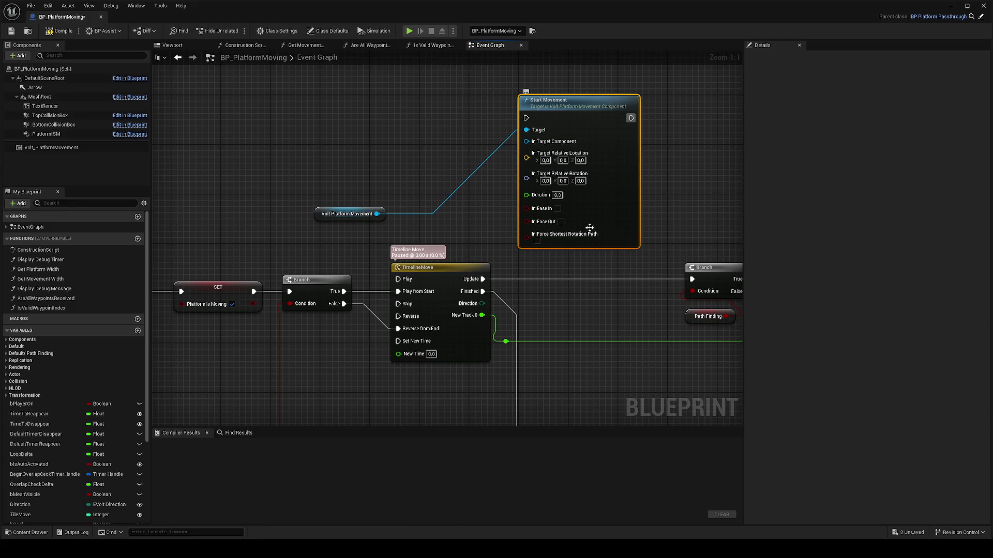
mouse_move(343, 217)
left_mouse_down()
mouse_move(429, 163)
mouse_move(434, 149)
left_mouse_up()
scroll(434, 185, "down", 2)
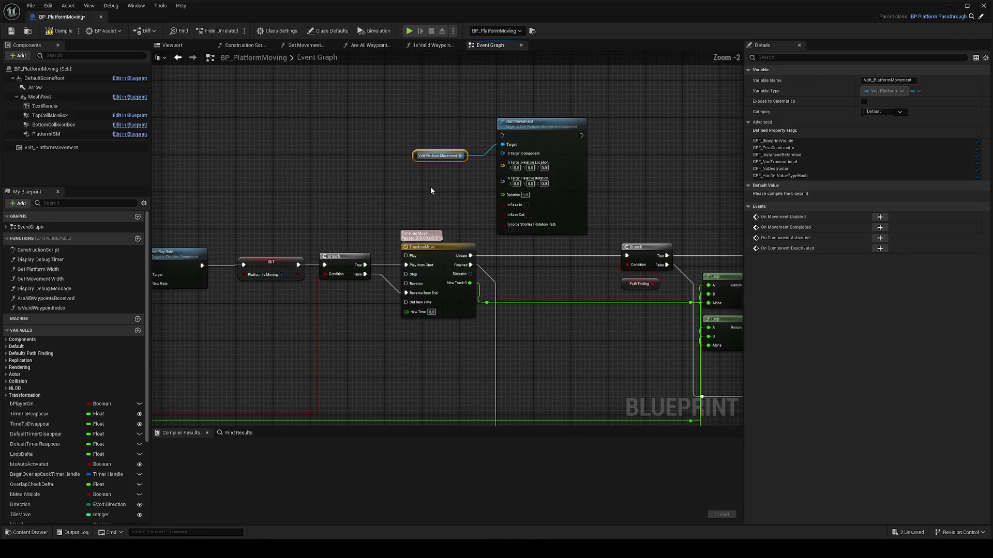
mouse_move(470, 211)
left_mouse_down()
mouse_move(334, 164)
mouse_move(359, 173)
left_mouse_up()
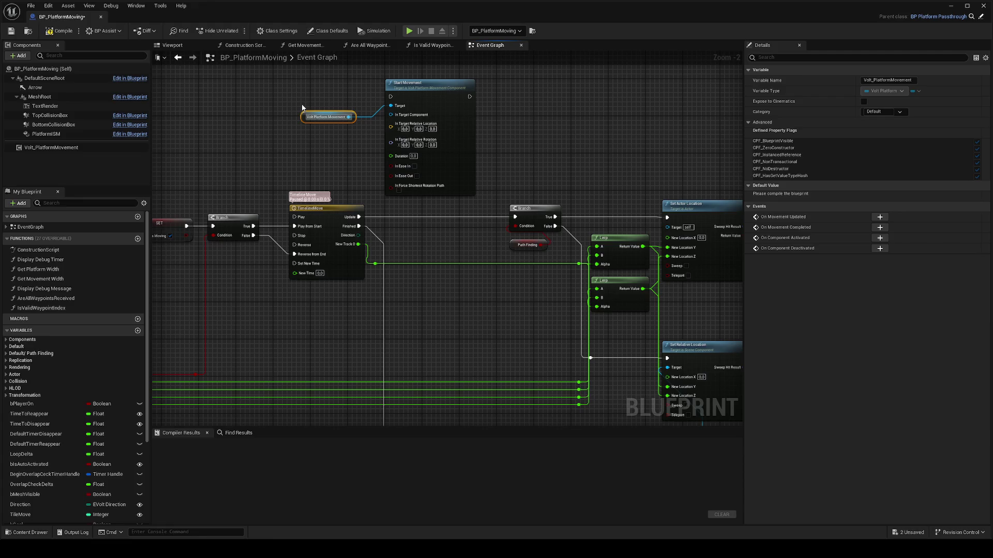
mouse_move(503, 180)
left_mouse_down()
mouse_move(607, 170)
mouse_move(680, 301)
left_mouse_up()
scroll(607, 169, "down", 3)
scroll(300, 287, "up", 3)
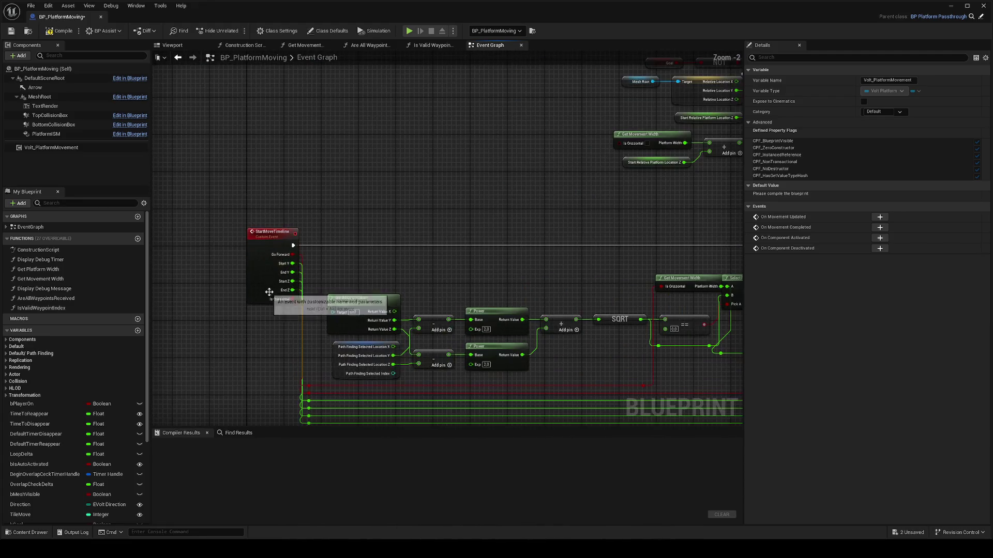
scroll(347, 288, "down", 1)
mouse_move(348, 288)
left_mouse_down()
mouse_move(623, 275)
mouse_move(390, 292)
left_mouse_up()
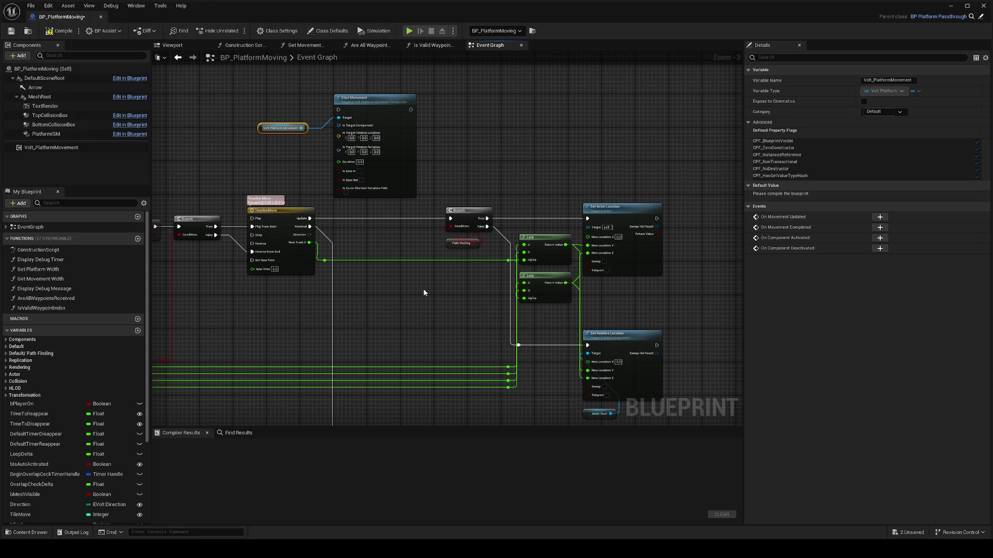
Step: Place Start Movement above the timeline and search 'make vec' from its target relative location
left_click_drag(451, 198, 255, 93)
left_click(440, 161)
left_click_drag(409, 150, 584, 130)
mouse_move(515, 115)
left_mouse_down()
mouse_move(426, 139)
mouse_move(423, 151)
left_mouse_up()
type("make vec")
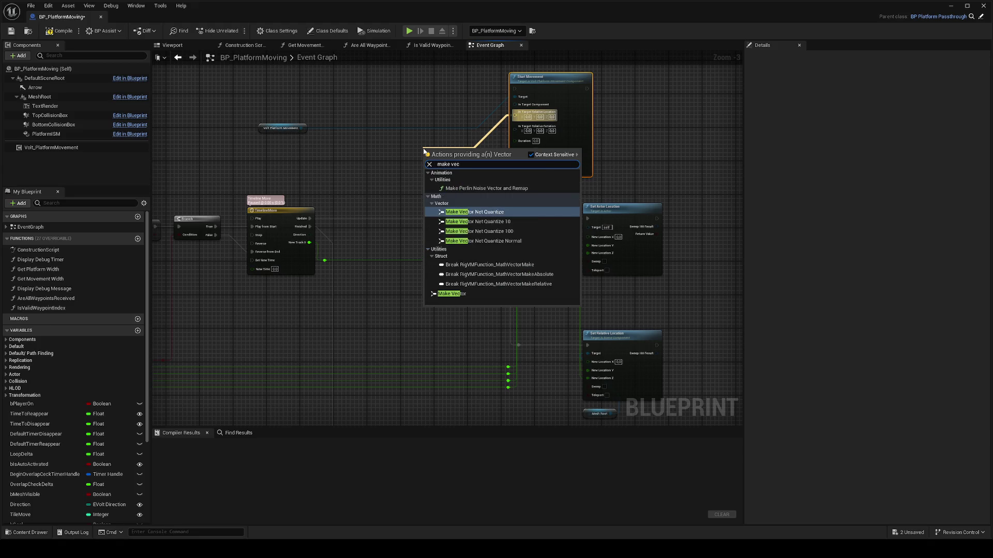
Step: Add a Make Vector feeding the target location and wire the Lerp results into it
left_click(451, 294)
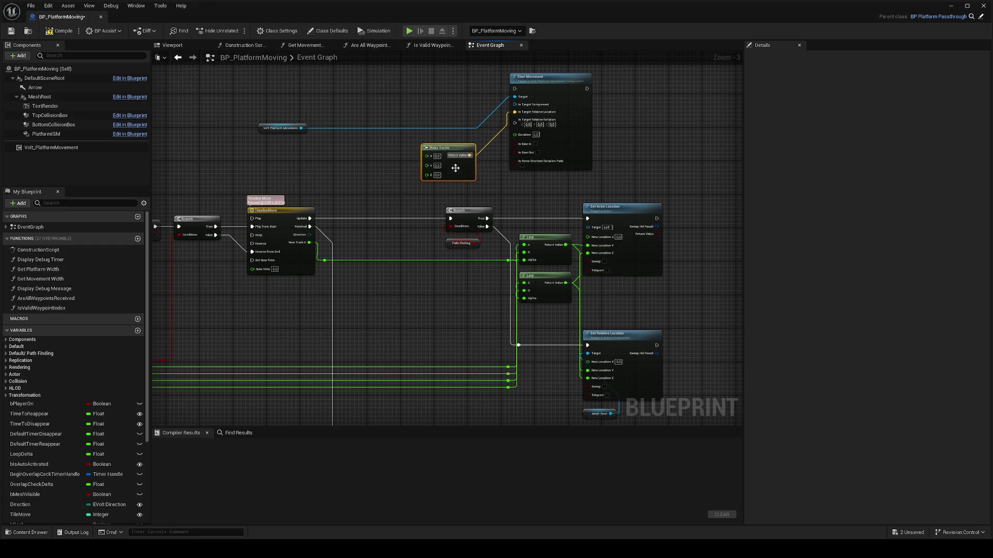
left_click_drag(460, 167, 467, 168)
left_click_drag(523, 207, 559, 228)
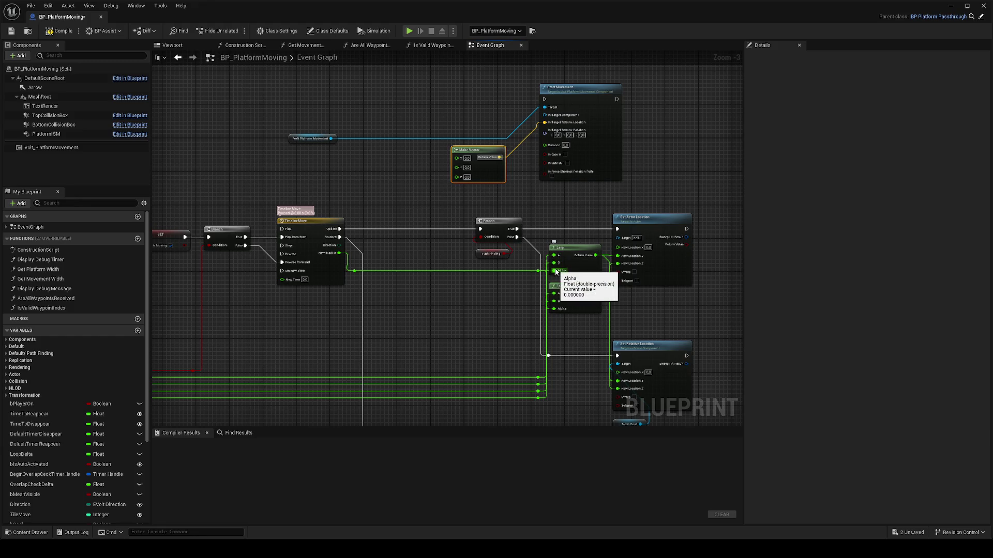
mouse_move(555, 270)
left_mouse_down()
mouse_move(498, 267)
mouse_move(443, 188)
mouse_move(526, 271)
mouse_move(557, 269)
mouse_move(449, 178)
mouse_move(456, 169)
left_mouse_up()
Step: Trigger Start Movement from the Branch node's True output
left_click_drag(361, 216, 444, 224)
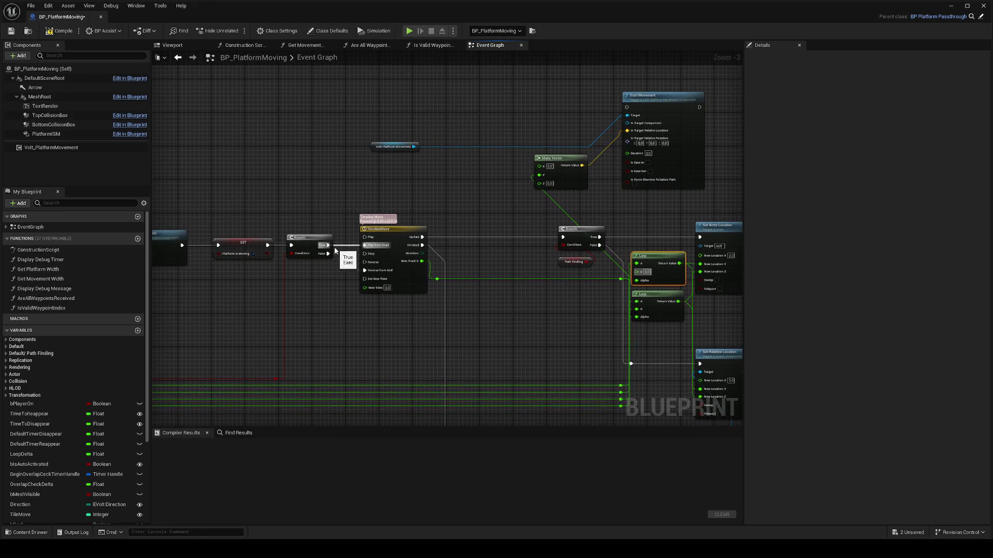
left_click_drag(328, 245, 633, 112)
left_click(431, 194)
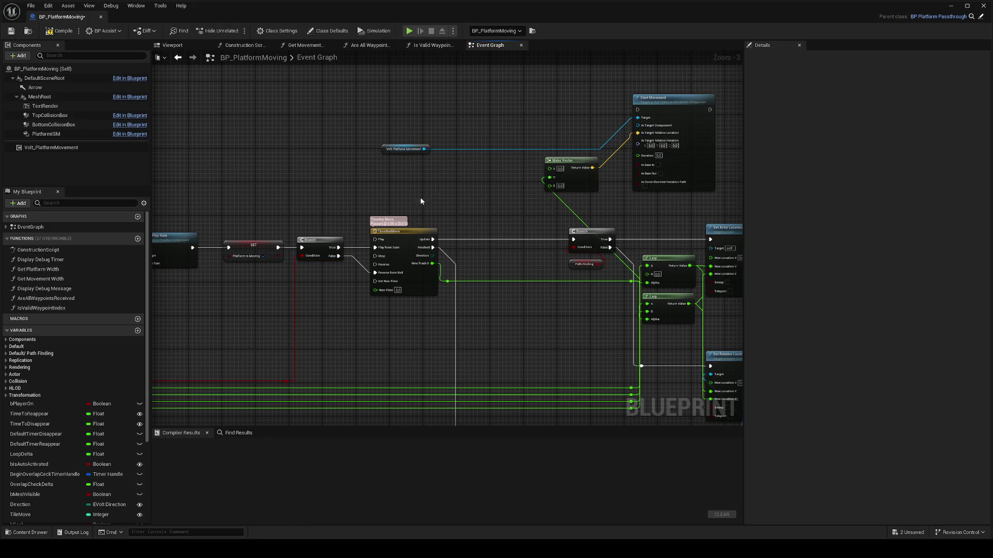
left_click_drag(336, 250, 638, 110)
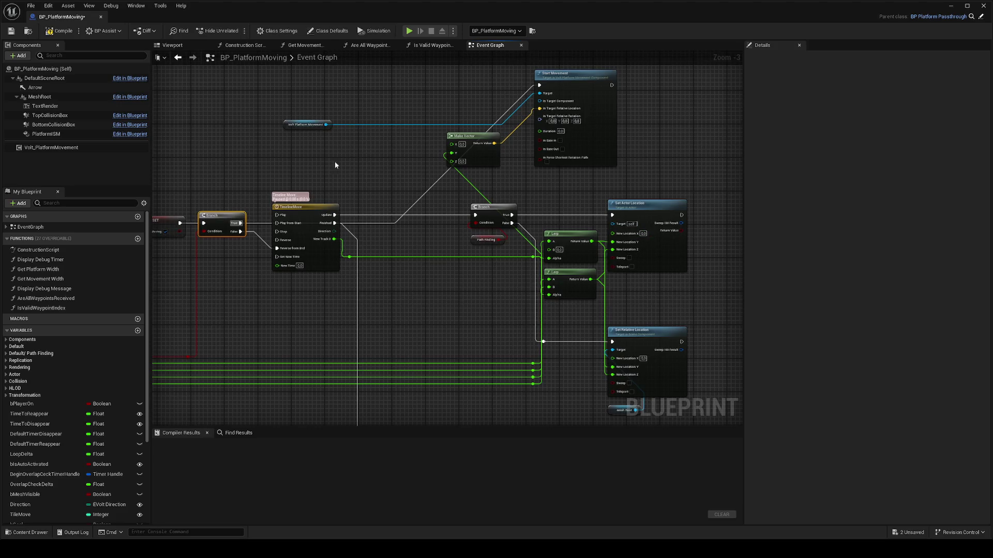
Step: Search the action menu for 'get scene compo' to find a scene component getter
mouse_move(44, 79)
left_mouse_down()
mouse_move(333, 163)
mouse_move(31, 82)
left_mouse_up()
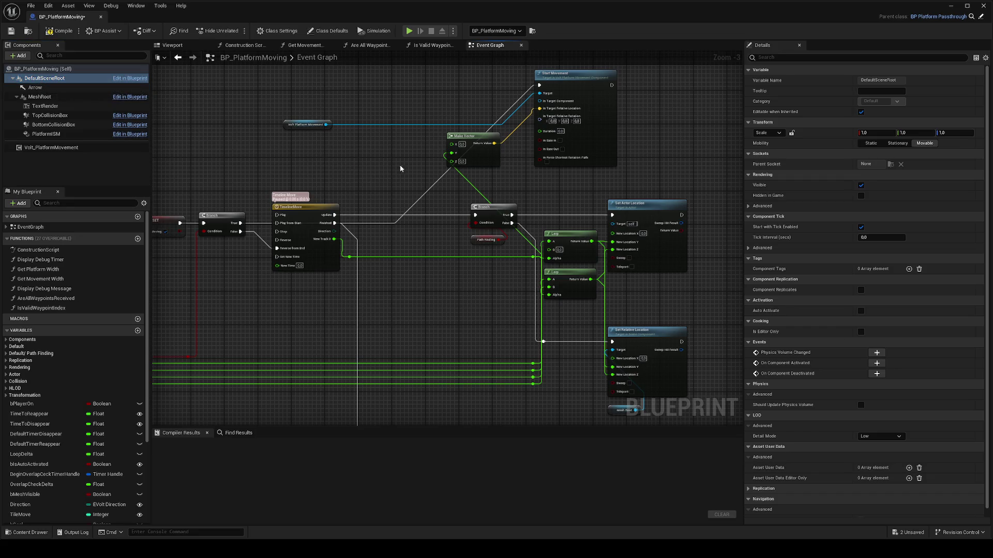
right_click(349, 152)
type("get")
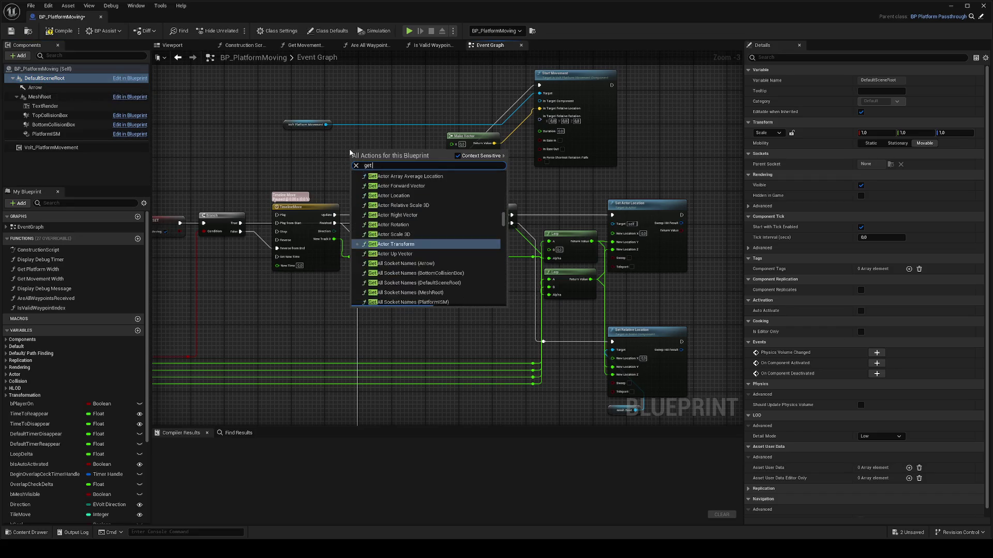
type(" scene component")
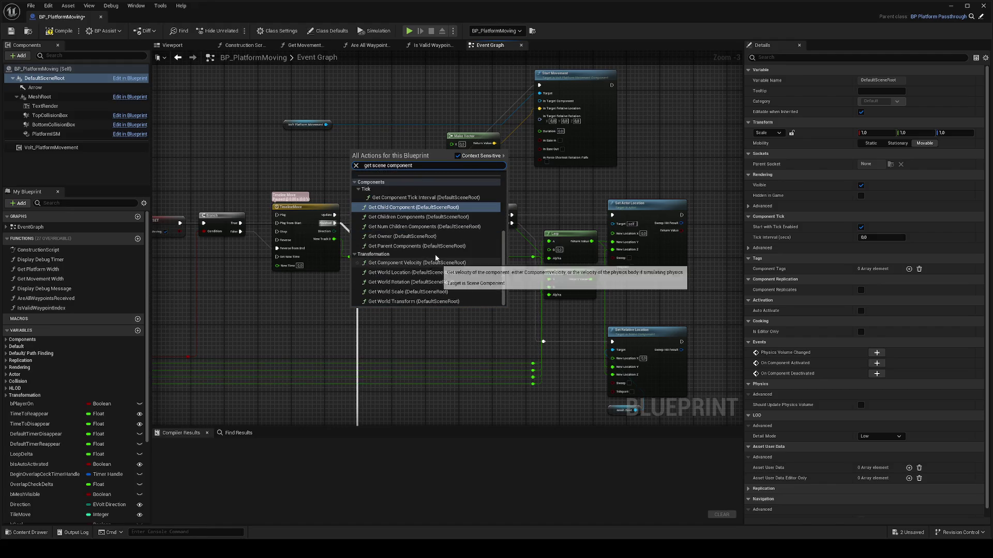
scroll(434, 264, "up", 3)
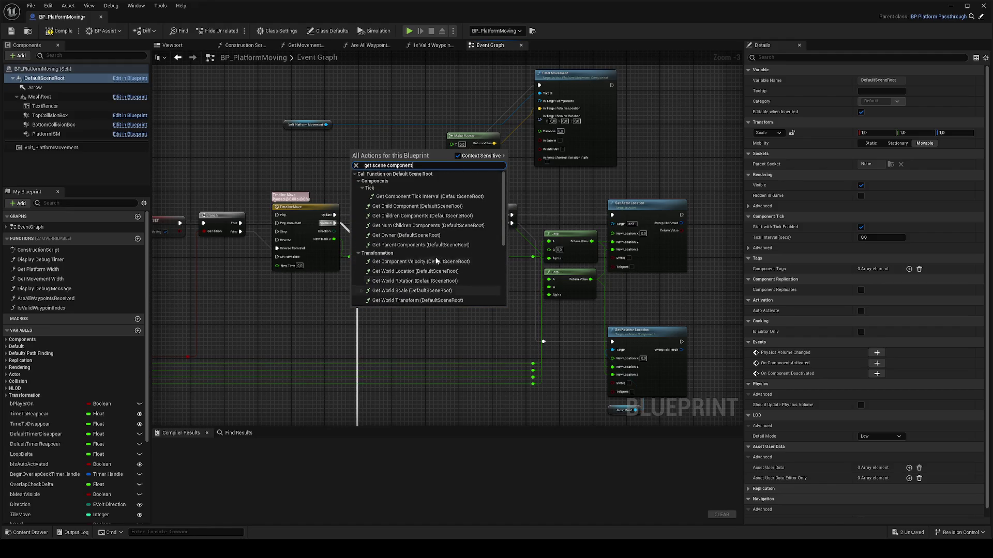
Step: Wire a DefaultSceneRoot reference into Start Movement's target component
key("Escape")
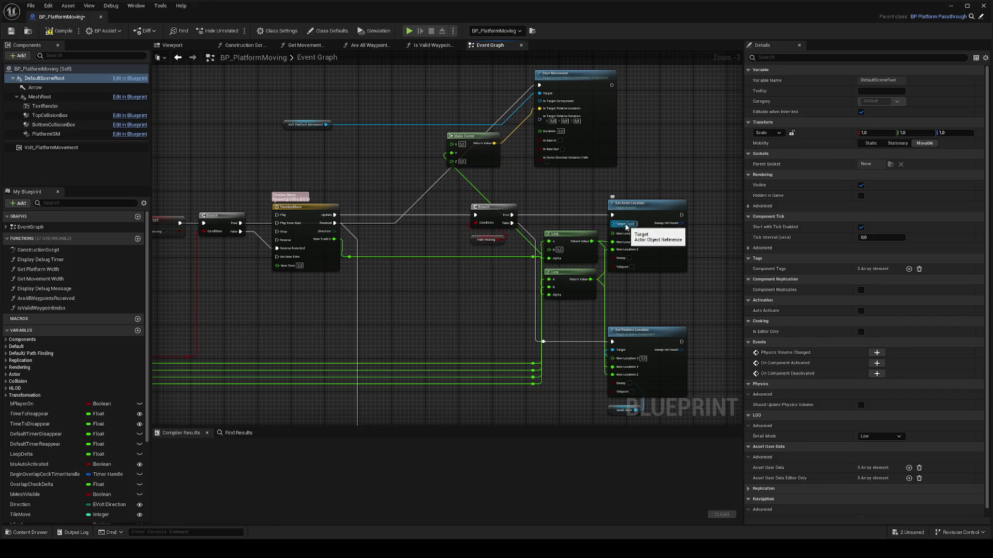
left_click_drag(40, 78, 262, 139)
mouse_move(395, 155)
left_mouse_down()
mouse_move(383, 151)
mouse_move(455, 139)
mouse_move(540, 91)
mouse_move(545, 103)
mouse_move(393, 145)
left_mouse_up()
left_click(538, 100)
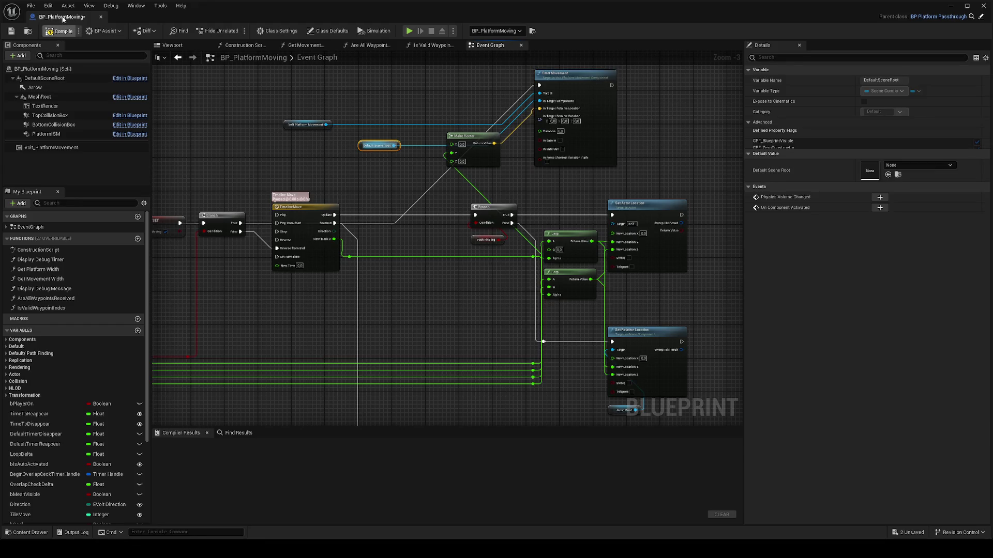
Step: Compile and save BP_PlatformMoving, then Play From Here on the L_HubMap floor
key("ctrl+s")
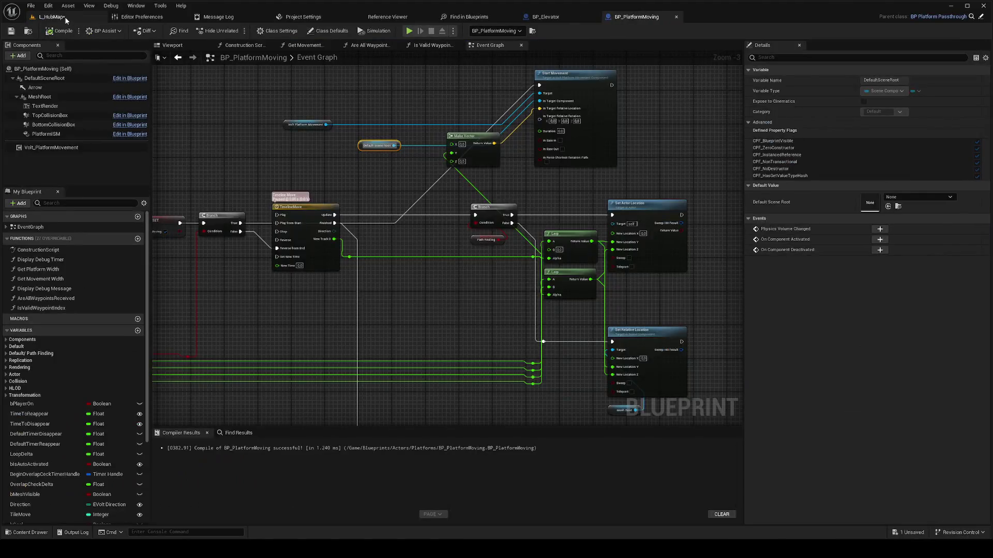
left_click(64, 16)
right_click(385, 310)
left_click(428, 302)
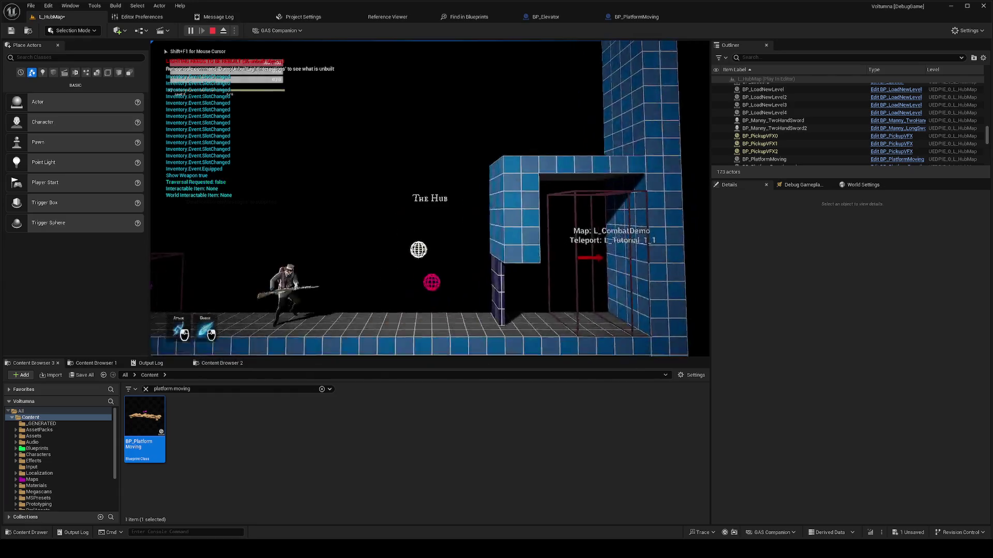
Step: Stop play and review the Set Play Rate, Branch and Move Speed nodes
key("Escape")
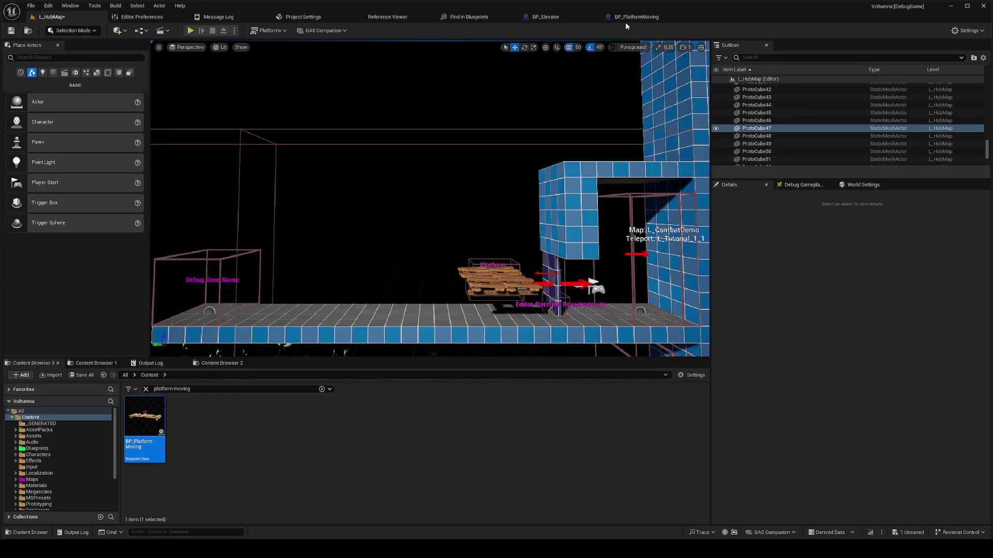
left_click(628, 18)
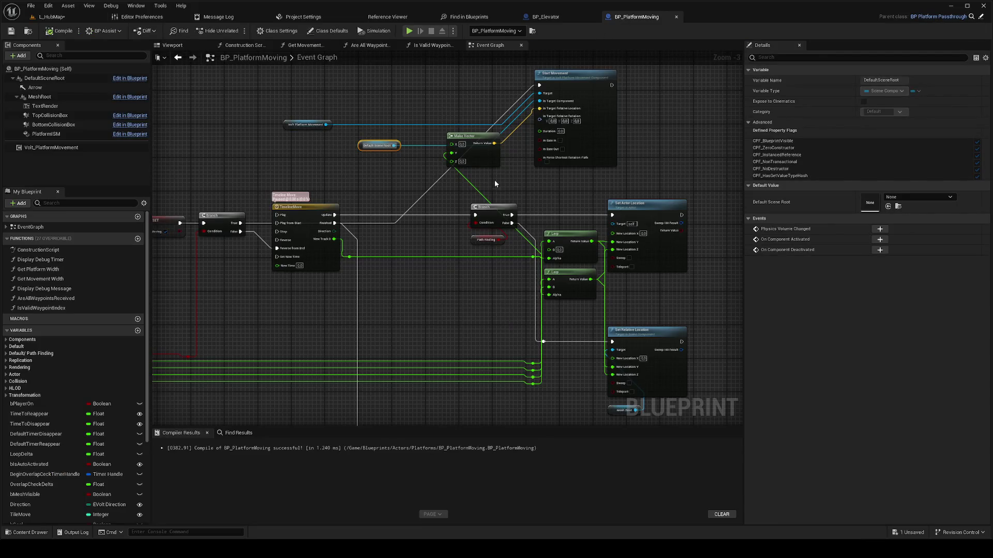
scroll(494, 185, "down", 1)
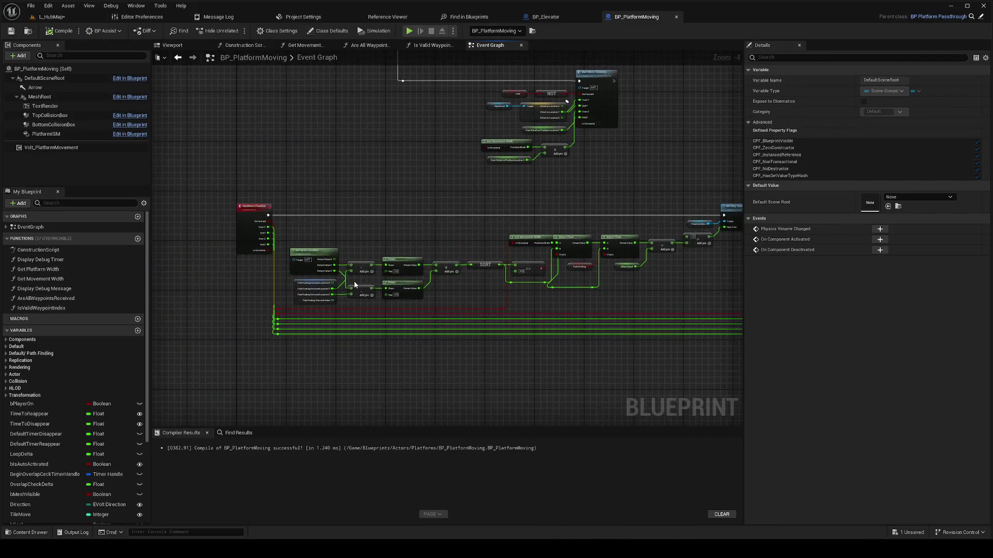
scroll(364, 286, "up", 2)
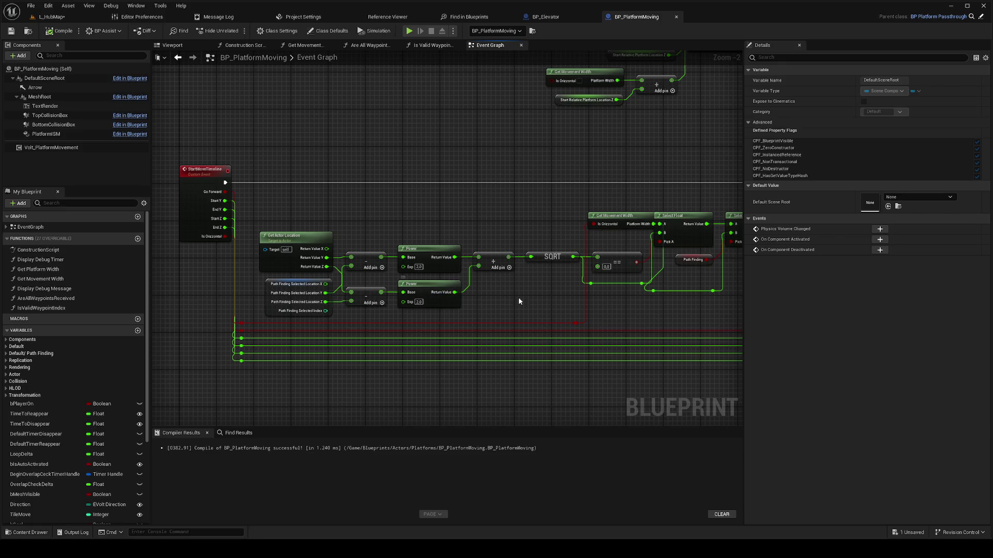
left_click_drag(539, 298, 436, 292)
left_click_drag(672, 304, 371, 338)
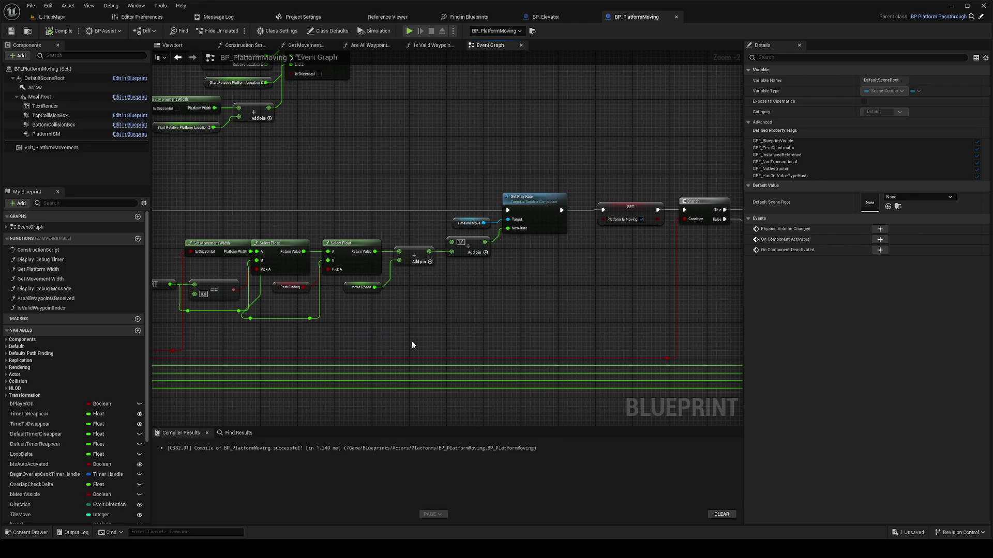
scroll(432, 341, "down", 1)
mouse_move(370, 295)
left_mouse_down()
mouse_move(205, 270)
mouse_move(377, 266)
mouse_move(496, 202)
left_mouse_up()
scroll(411, 289, "down", 2)
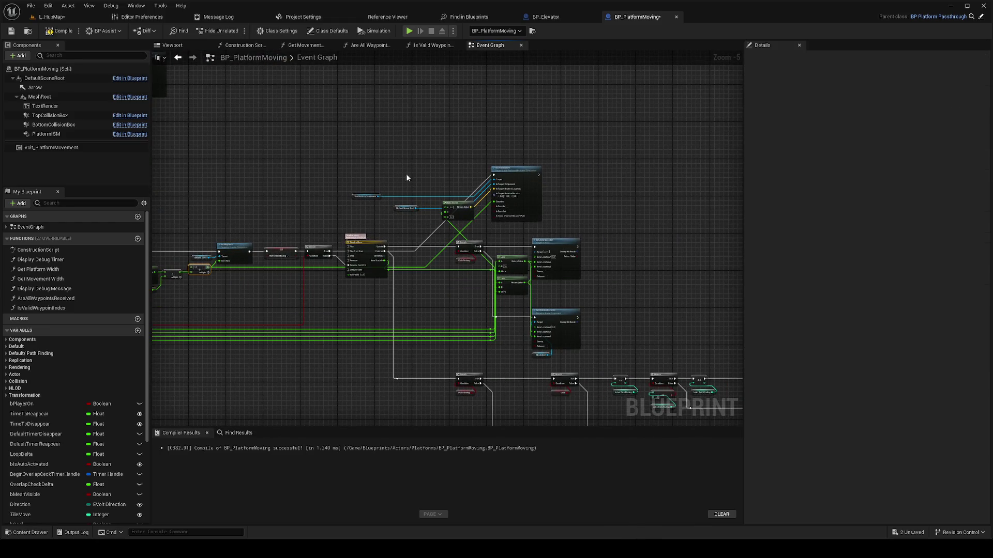
Step: Play L_HubMap from a spot in the level, then stop the test
left_click(73, 18)
right_click(444, 281)
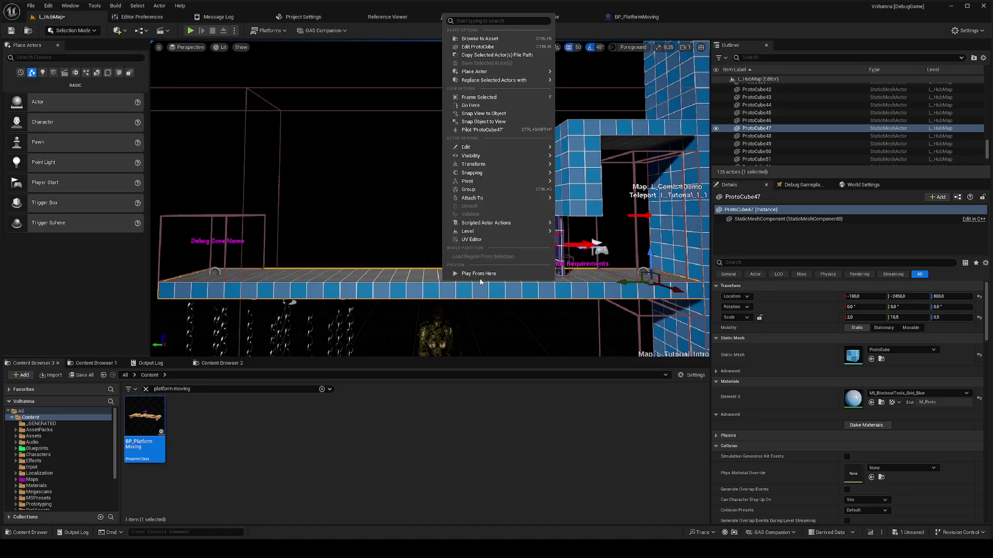
left_click(481, 277)
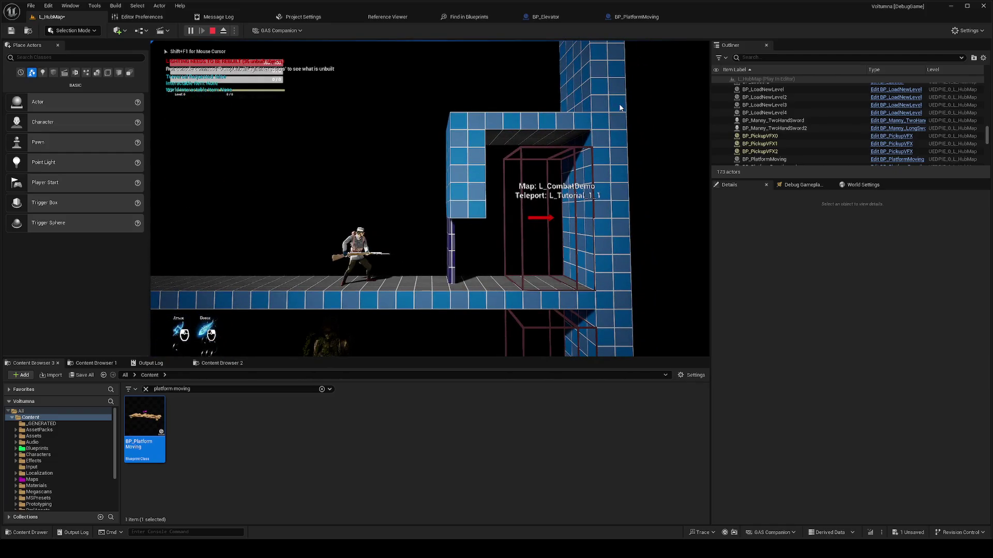
key("Escape")
Step: Break the wire into Start Movement's Duration, then compile and save BP_PlatformMoving
left_click(572, 14)
left_click(632, 19)
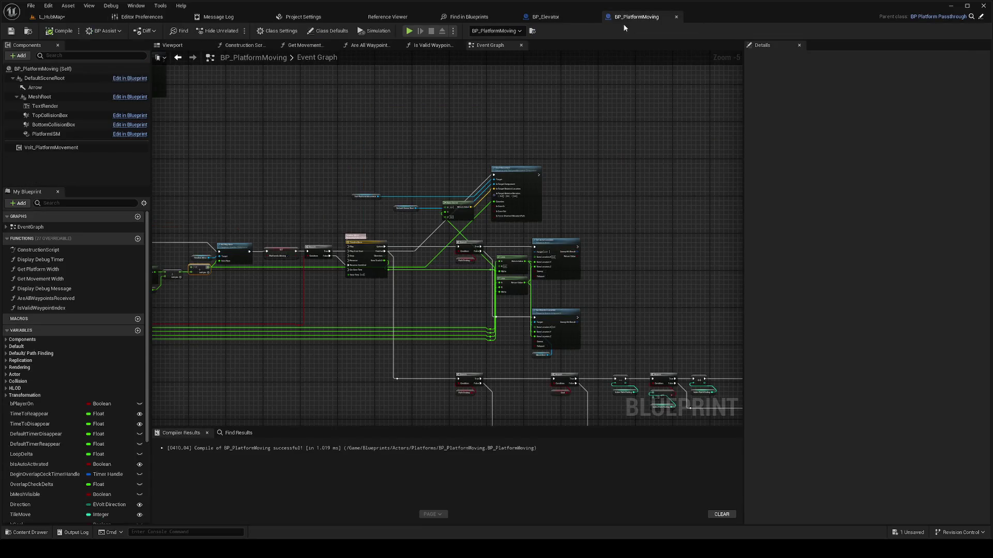
scroll(397, 240, "up", 1)
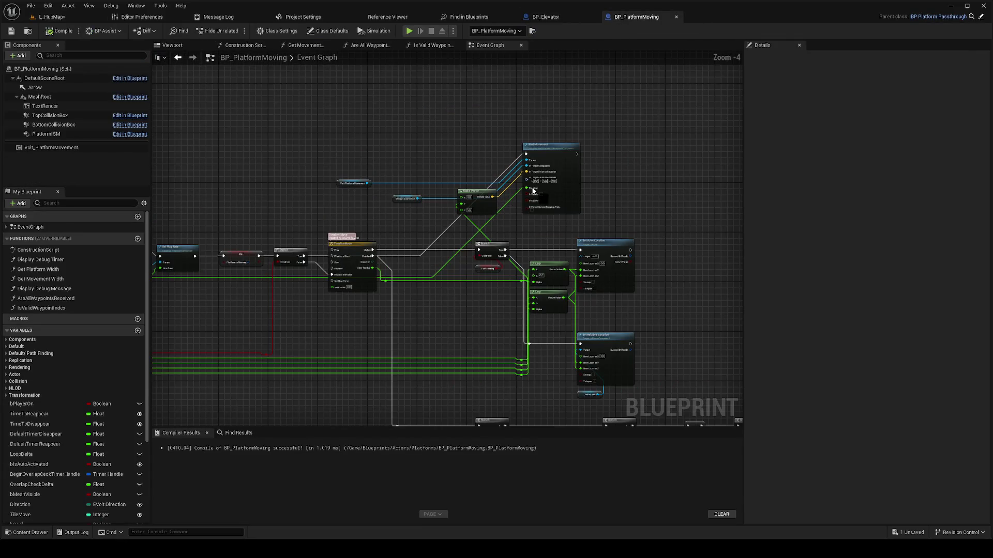
left_click(533, 191, "alt")
left_click(542, 189)
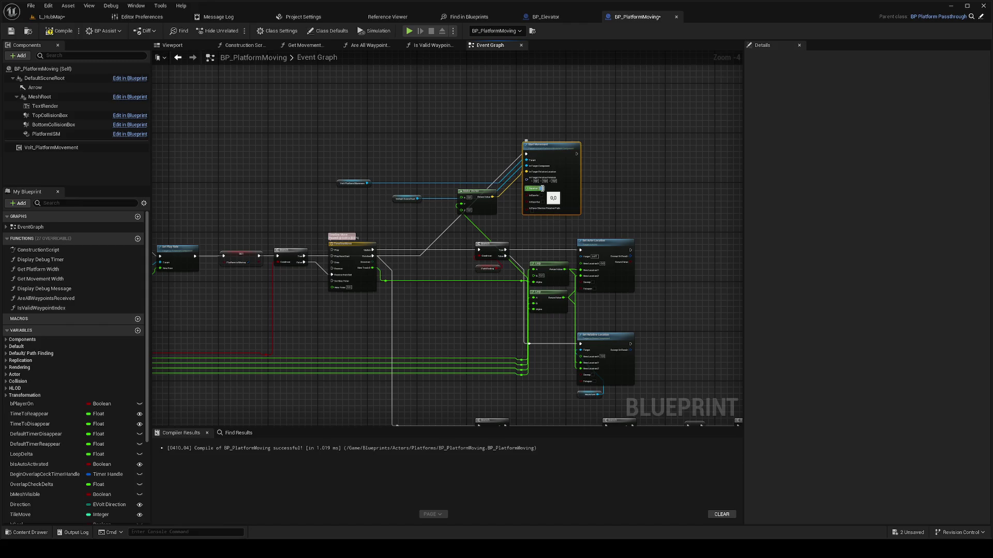
left_click(75, 32)
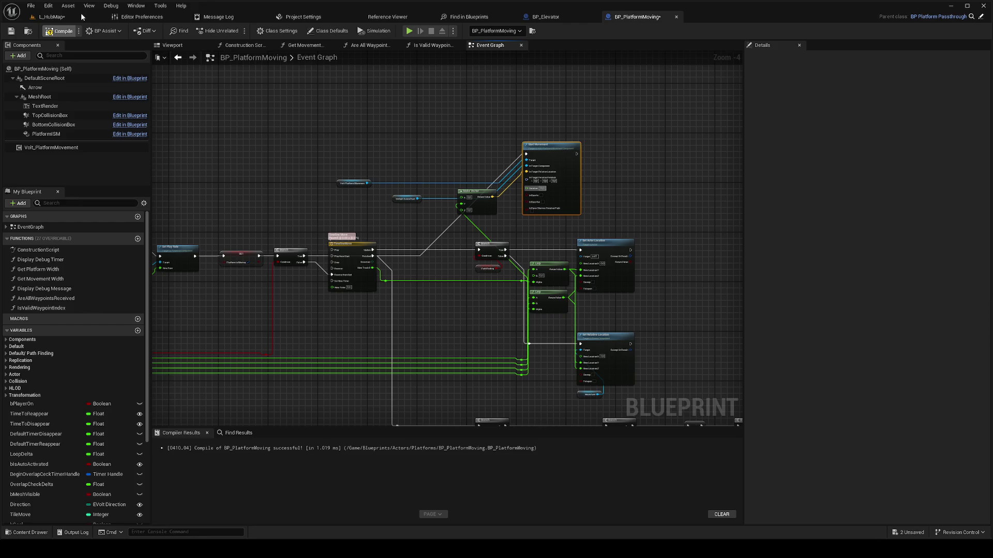
key("ctrl+s")
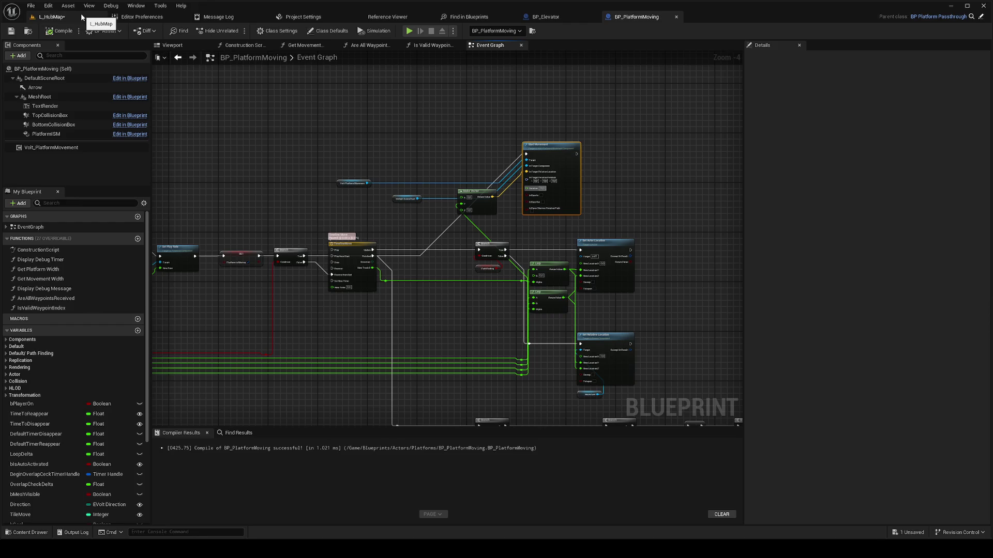
Step: Play-test the platform in L_HubMap again and return to the blueprint graph
left_click(81, 18)
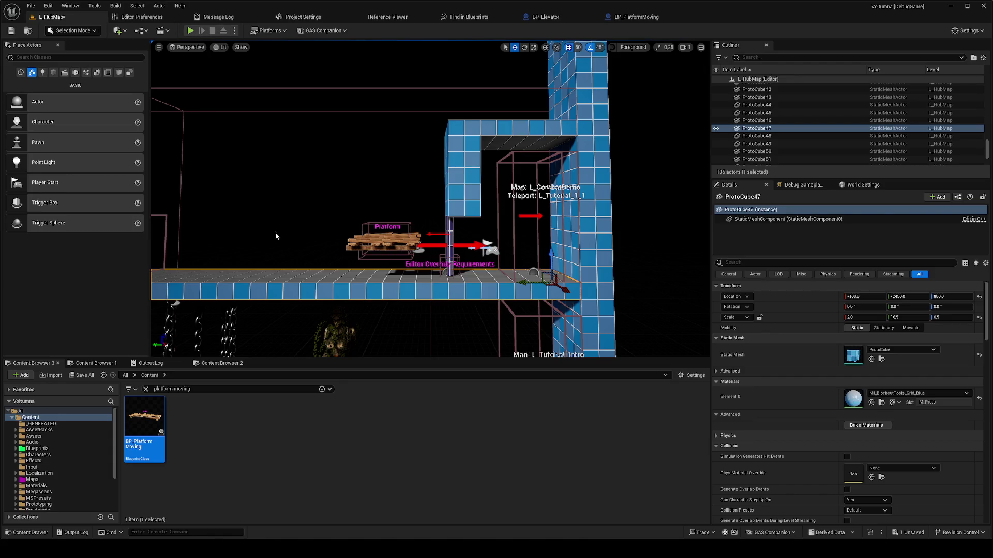
right_click(303, 270)
left_click(364, 498)
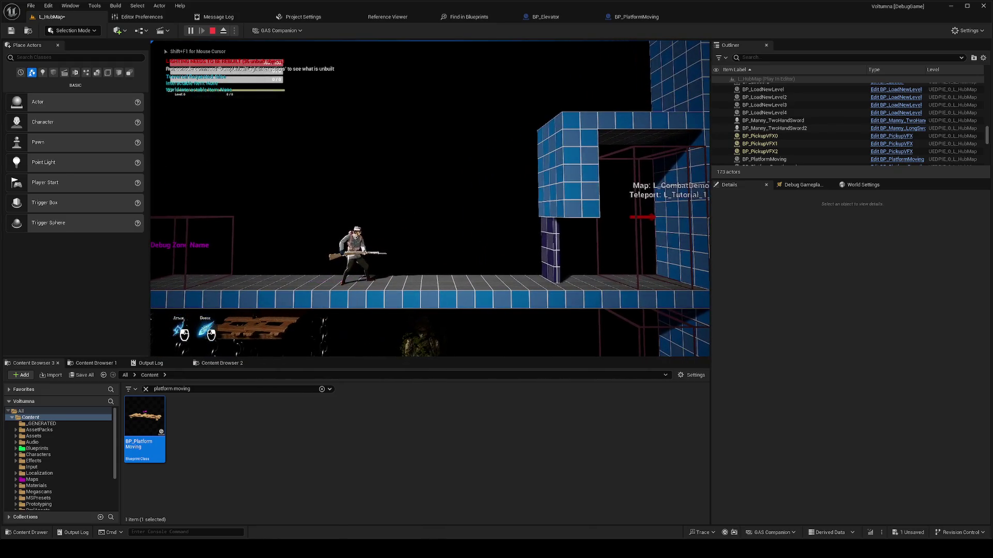
key("Escape")
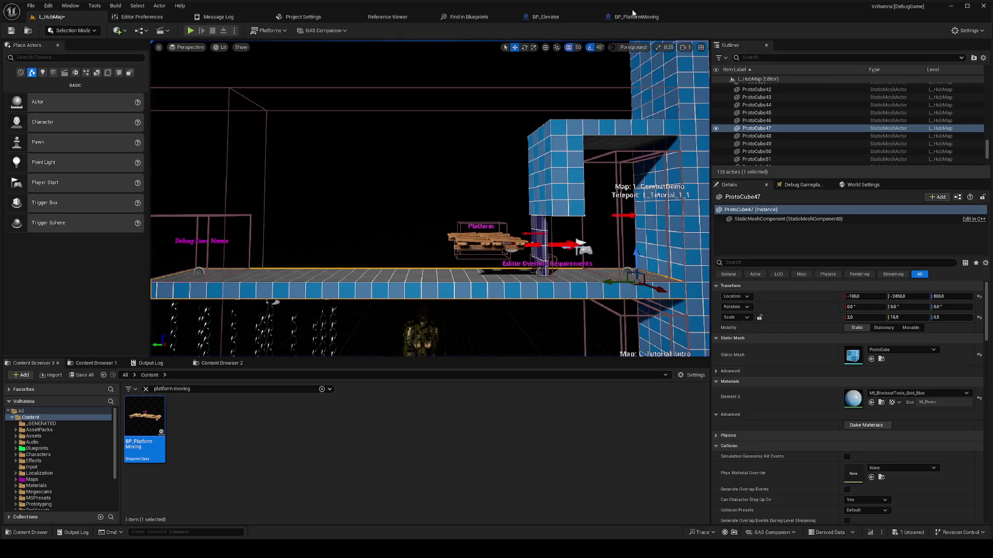
left_click(634, 16)
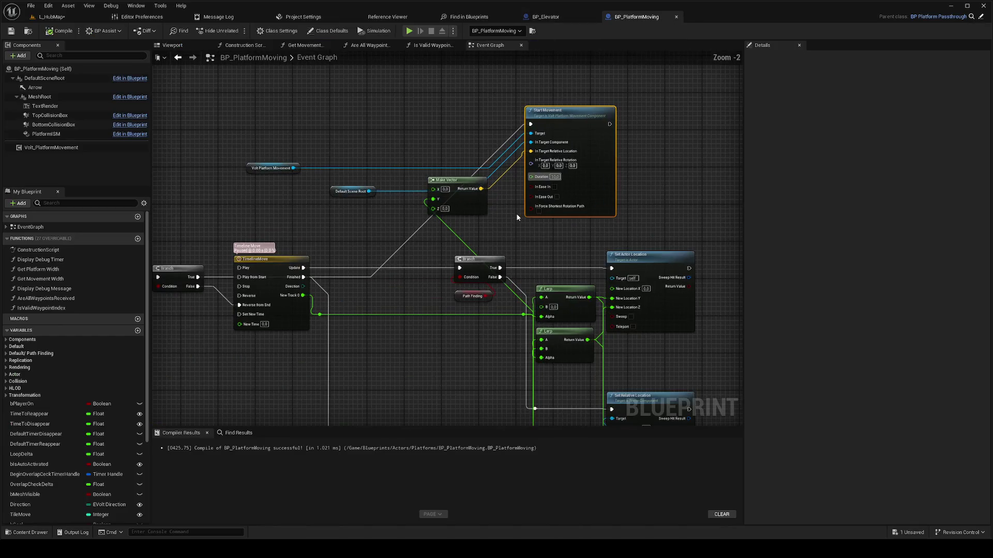
Step: Wire the upper Lerp toward Make Vector's Y and drag from Set Actor Location's New Location Y
mouse_move(510, 231)
left_mouse_down()
mouse_move(496, 197)
mouse_move(501, 151)
left_mouse_up()
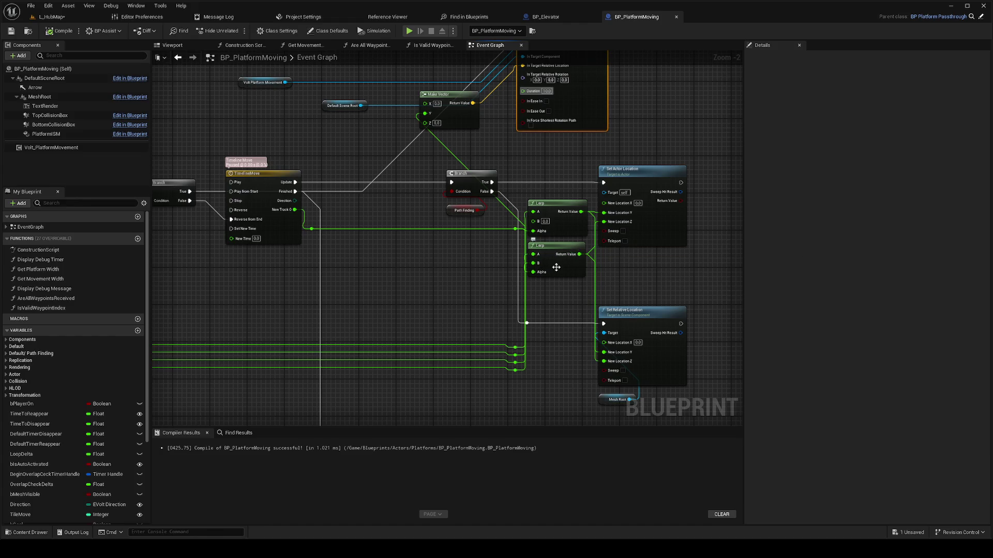
scroll(556, 266, "down", 2)
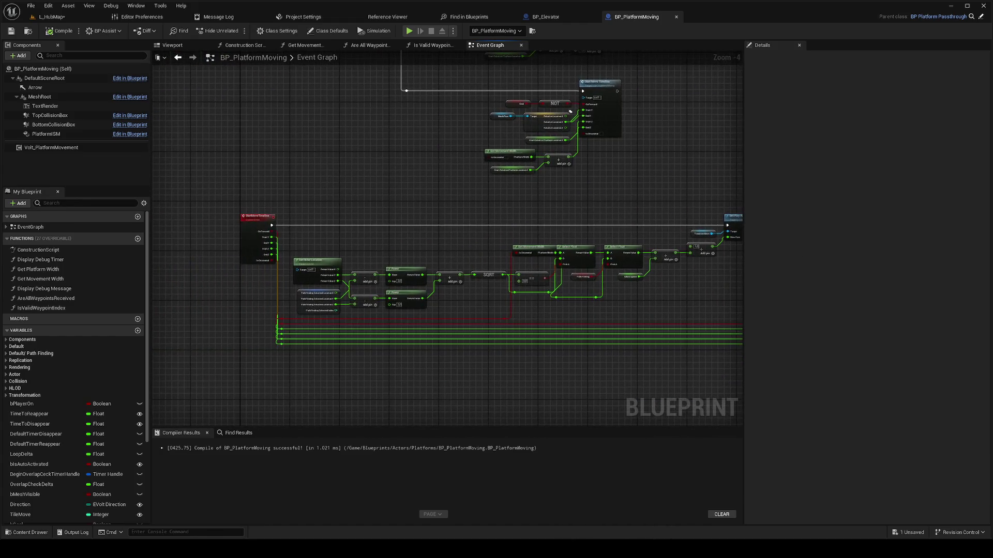
scroll(486, 290, "up", 1)
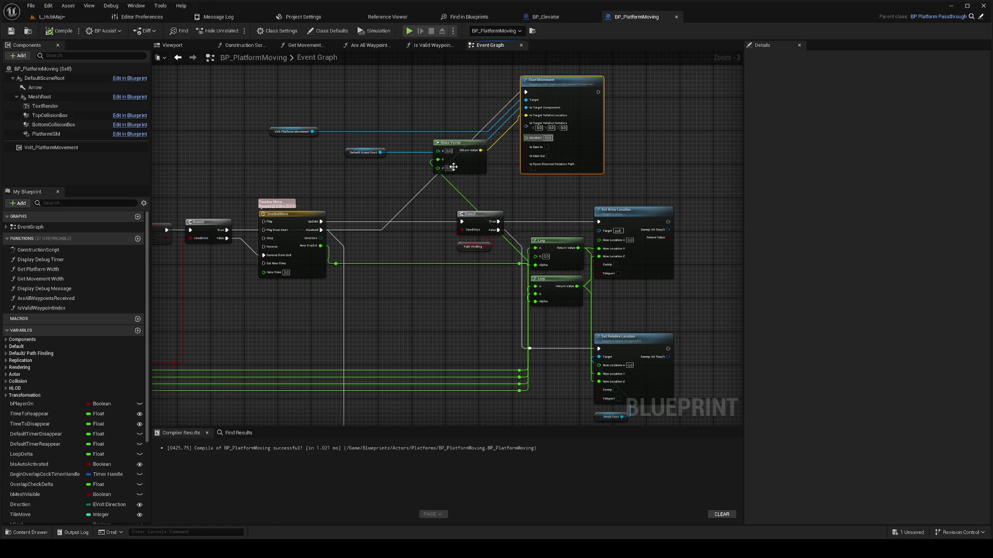
mouse_move(441, 165)
left_mouse_down()
mouse_move(517, 253)
mouse_move(536, 257)
left_mouse_up()
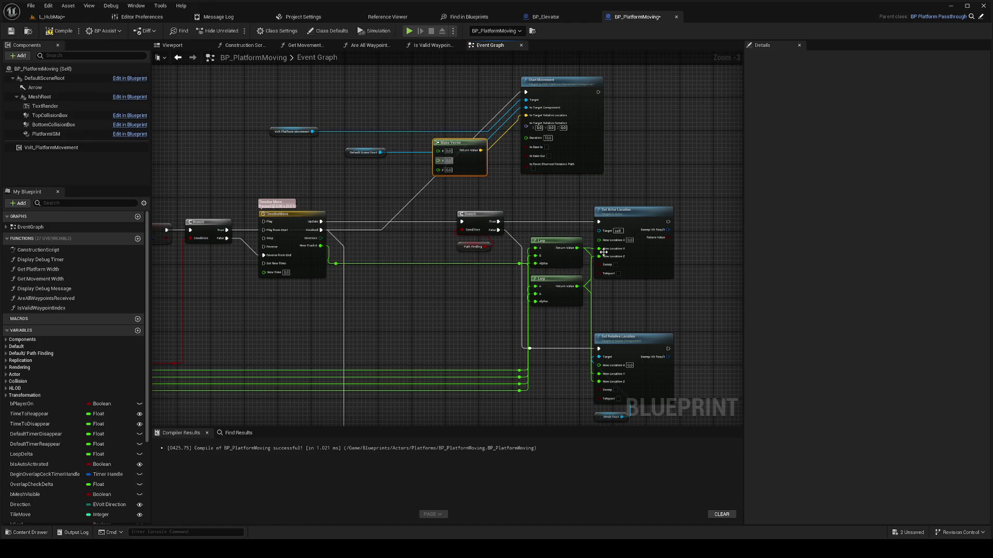
mouse_move(605, 253)
left_mouse_down()
mouse_move(439, 160)
mouse_move(583, 248)
mouse_move(450, 195)
mouse_move(438, 168)
left_mouse_up()
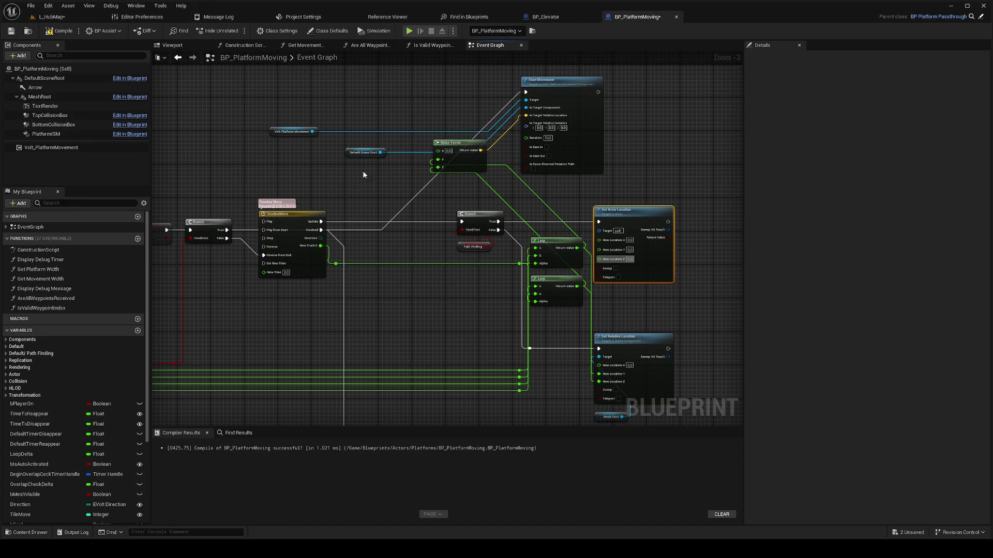
Step: Undo the last three wiring changes, including the New Location Y connection
mouse_move(442, 273)
left_mouse_down()
mouse_move(434, 246)
mouse_move(473, 209)
left_mouse_up()
scroll(474, 209, "down", 1)
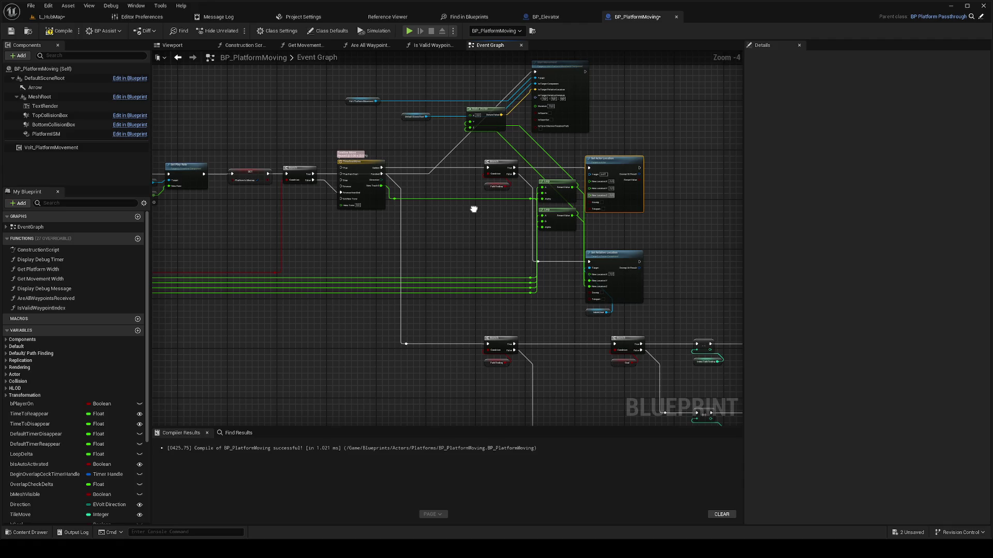
scroll(474, 209, "up", 1)
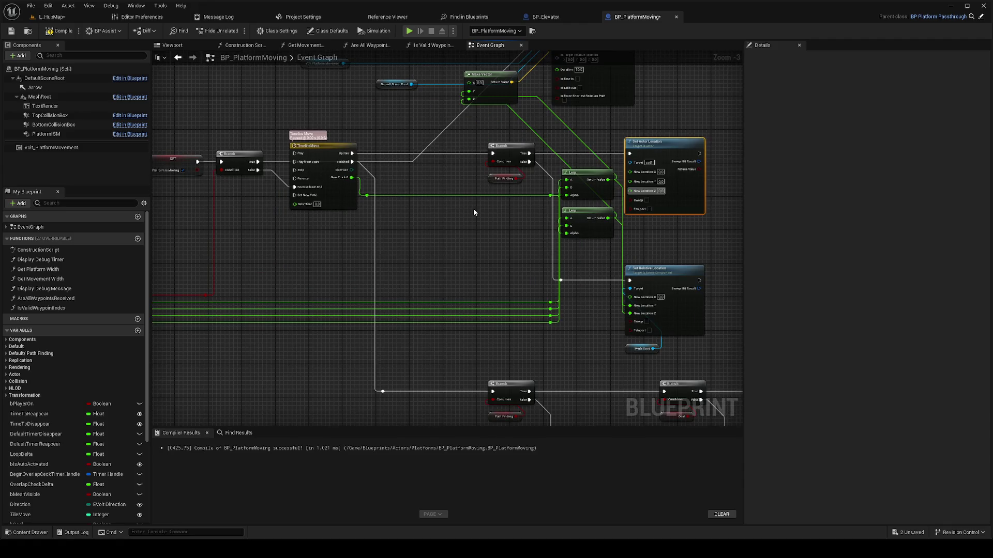
key("ctrl+z")
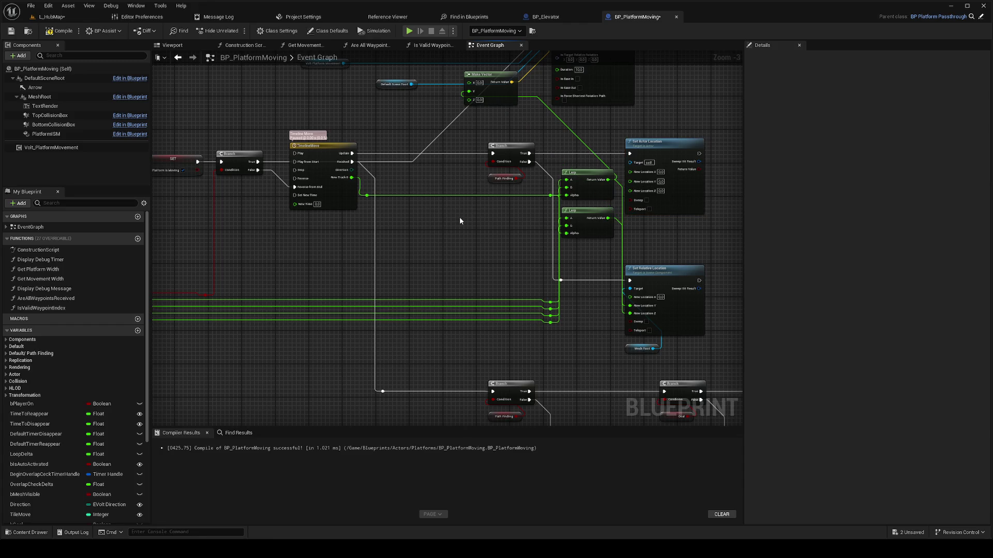
key("ctrl+z")
key("ctrl+z")
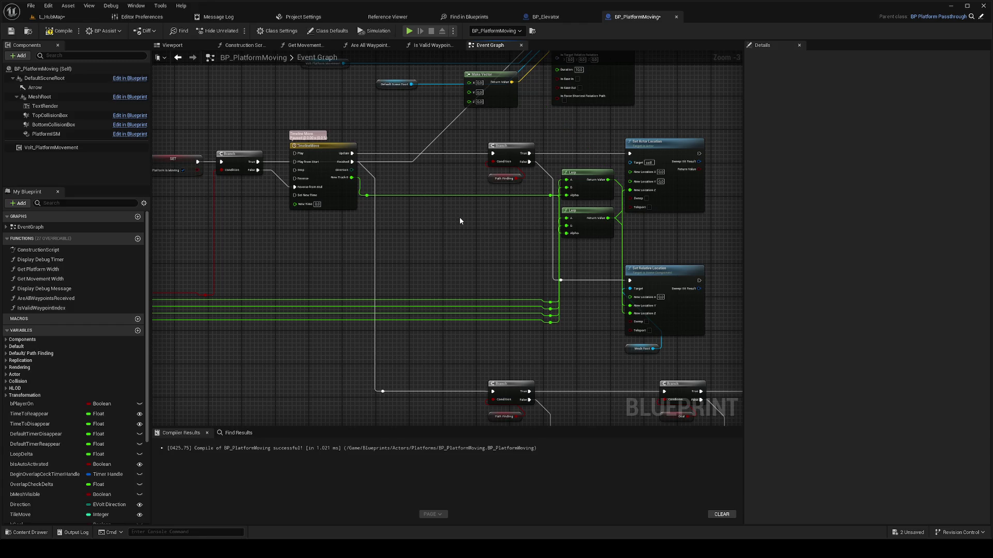
key("ctrl+z")
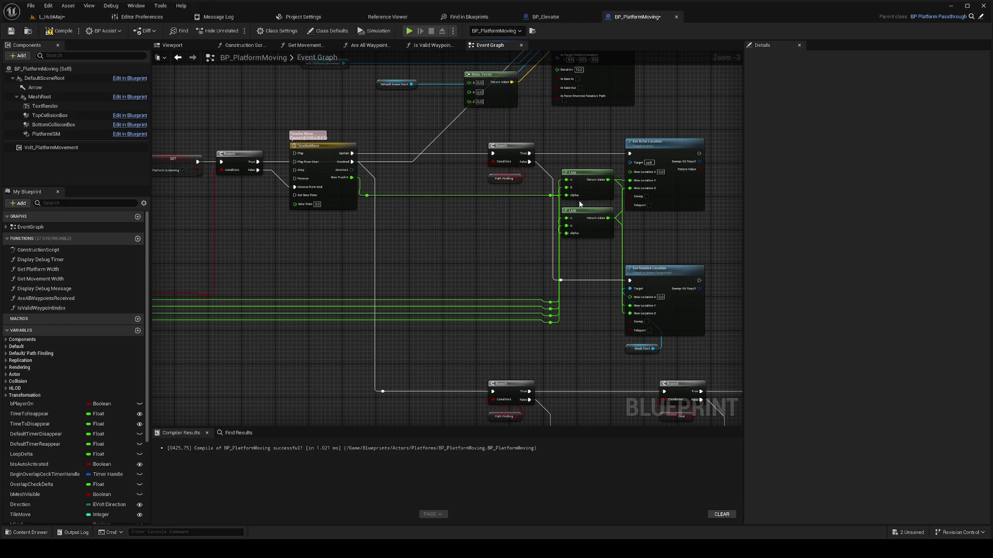
Step: Connect the top Lerp's result to Make Vector's Y and recompile the blueprint
left_click_drag(609, 180, 471, 94)
mouse_move(608, 218)
left_mouse_down()
mouse_move(578, 150)
mouse_move(470, 100)
left_mouse_up()
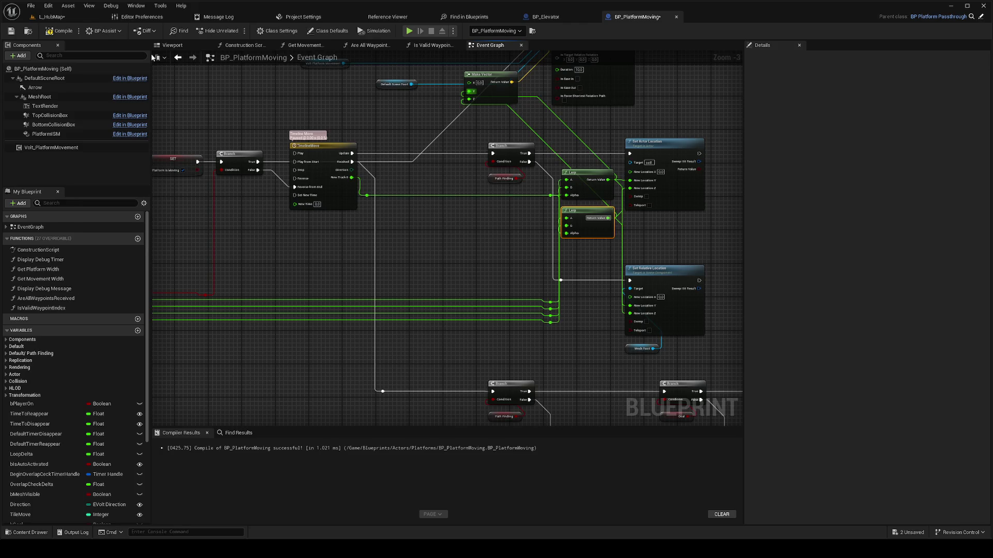
left_click(68, 34)
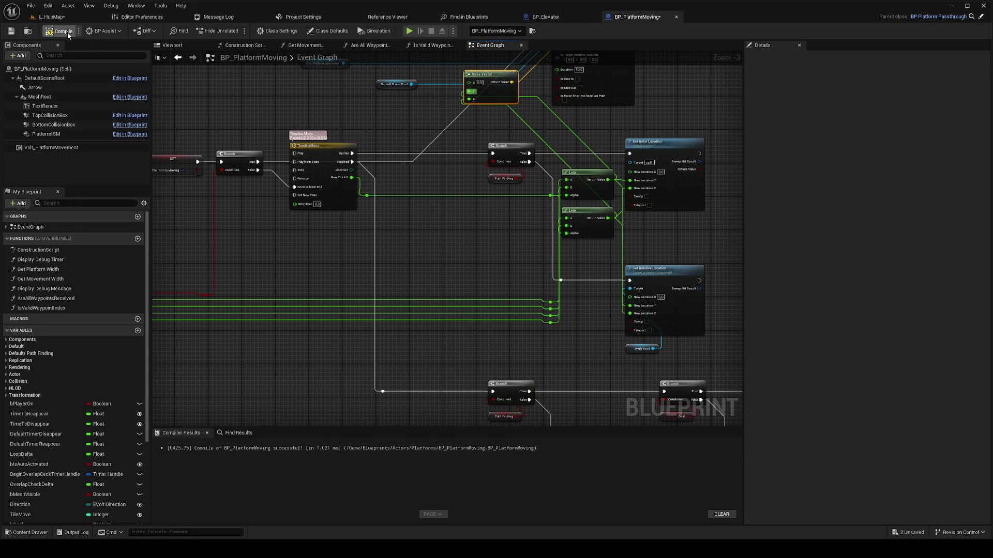
left_click_drag(261, 118, 273, 198)
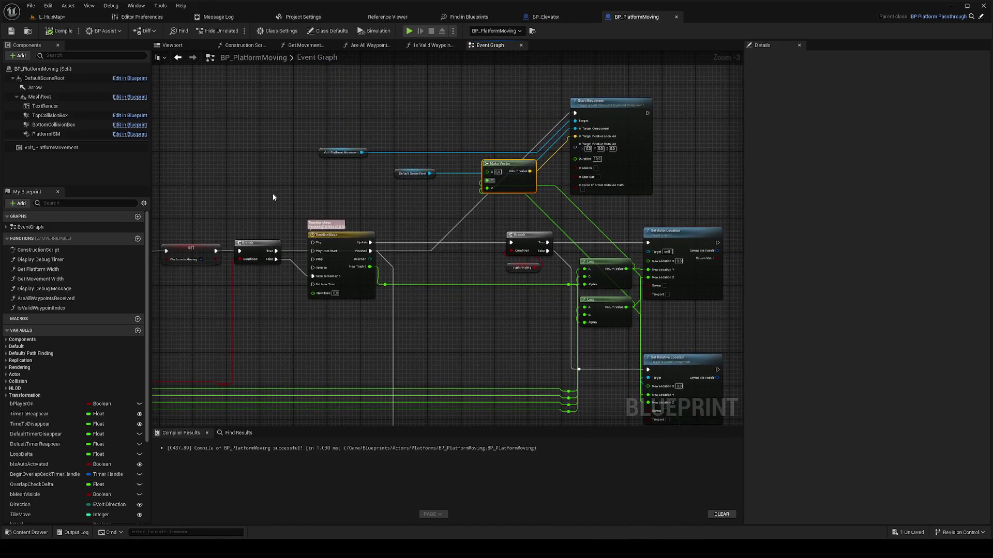
left_click(52, 16)
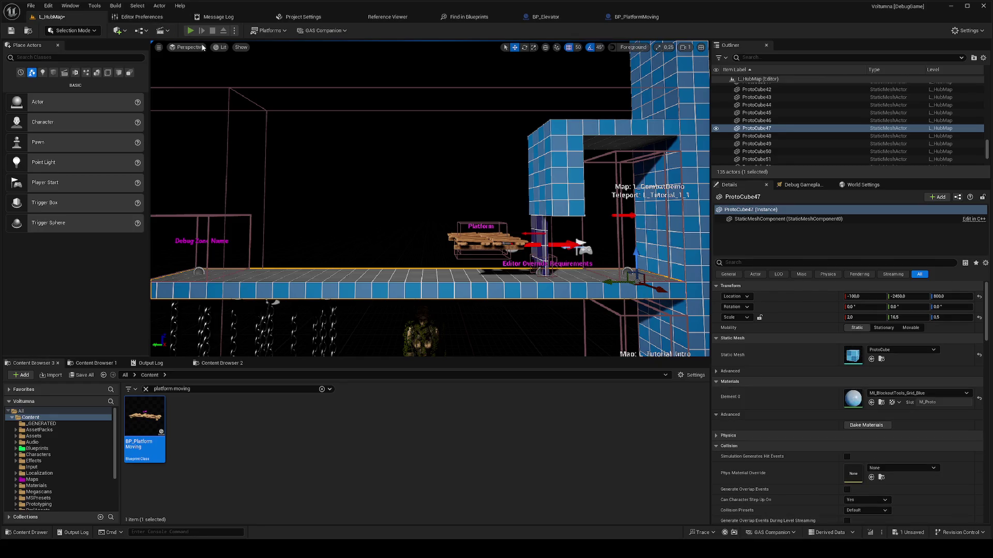
Step: Play L_HubMap from a spot on the platform, stop, and reopen BP_PlatformMoving
key("alt+p")
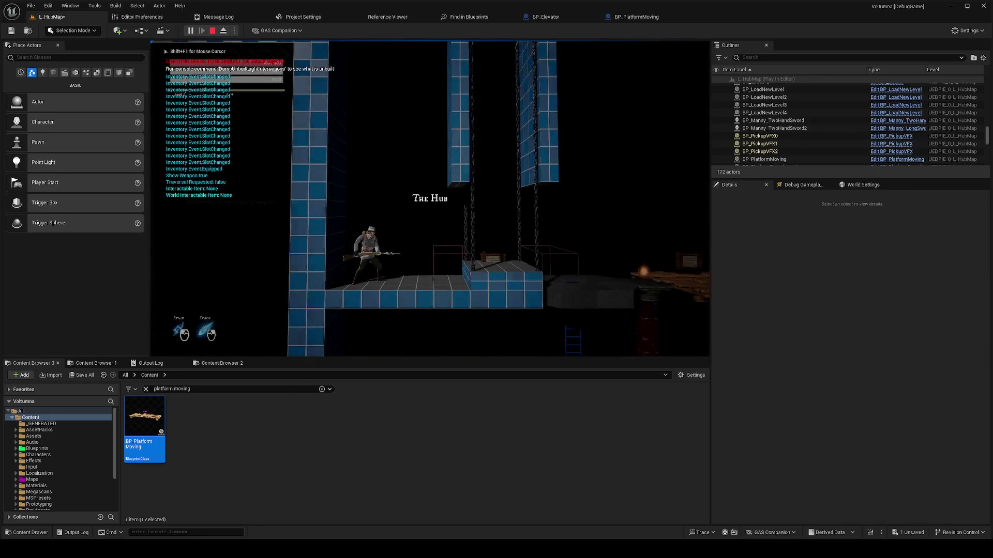
key("Escape")
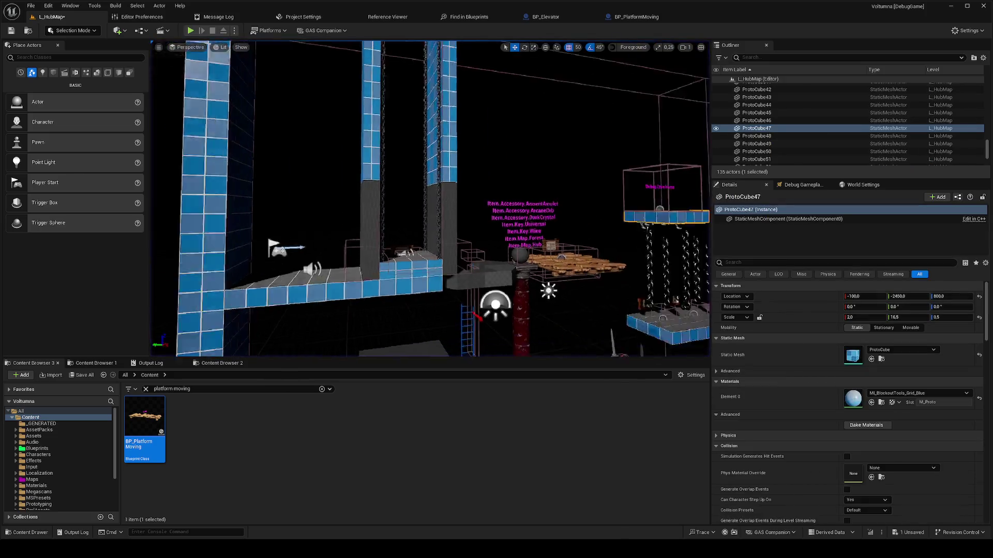
scroll(353, 235, "up", 5)
right_click(354, 235)
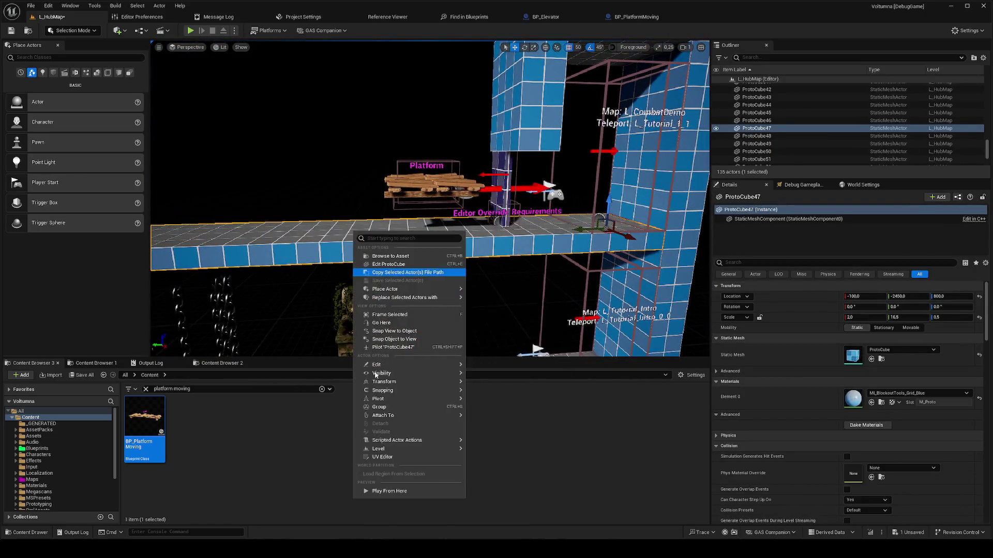
left_click(385, 491)
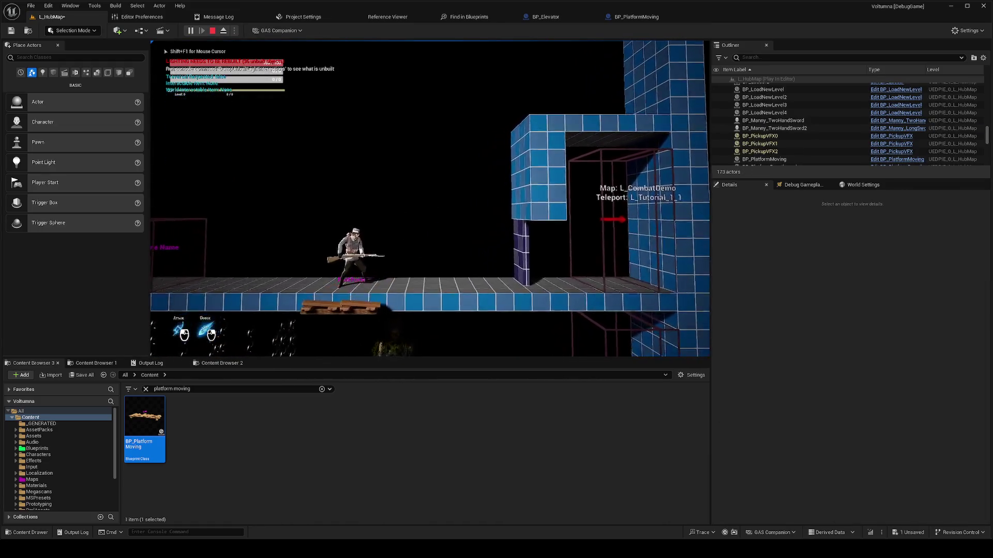
key("Escape")
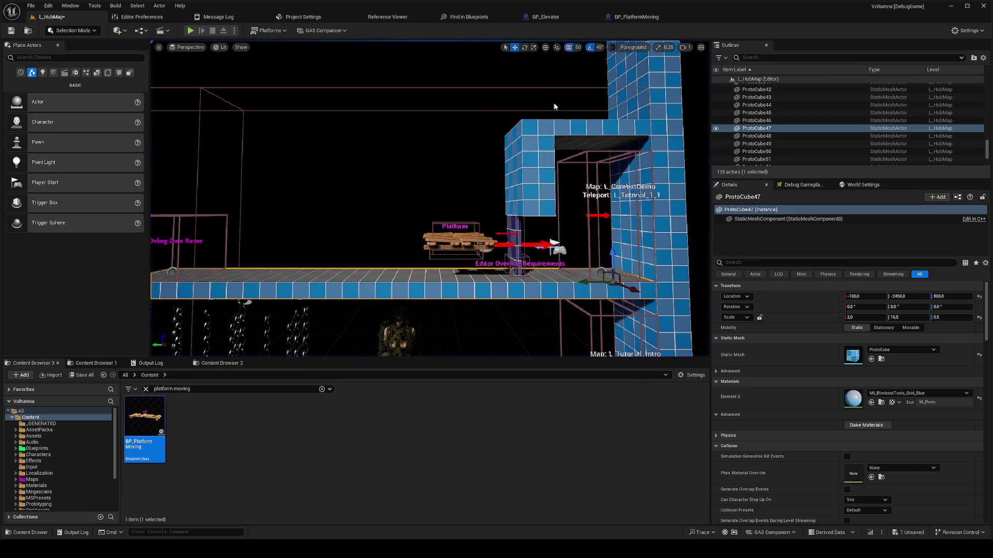
left_click(633, 16)
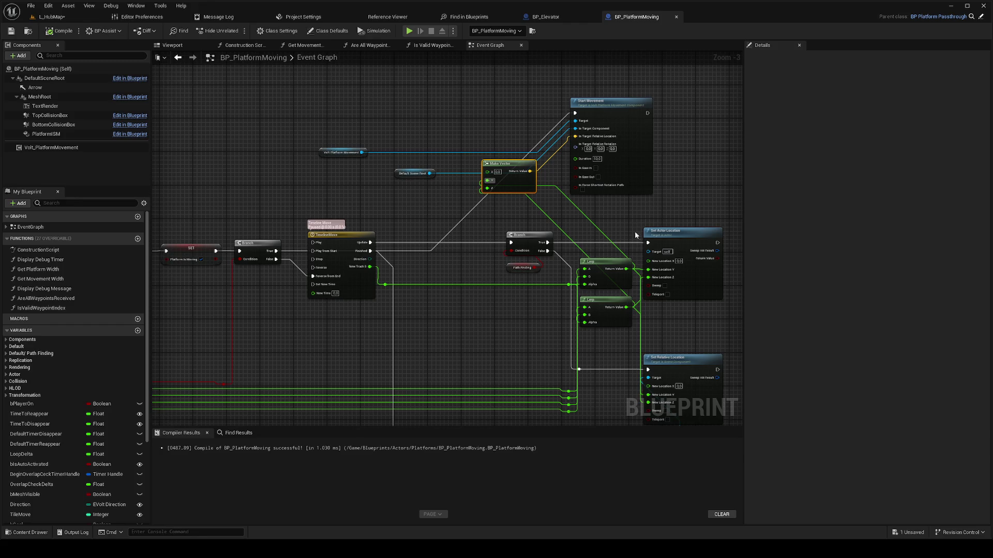
Step: Add an F9 breakpoint on the Start Movement node
mouse_move(559, 232)
mouse_move(580, 213)
mouse_move(409, 269)
left_mouse_down()
mouse_move(732, 216)
mouse_move(616, 308)
left_mouse_up()
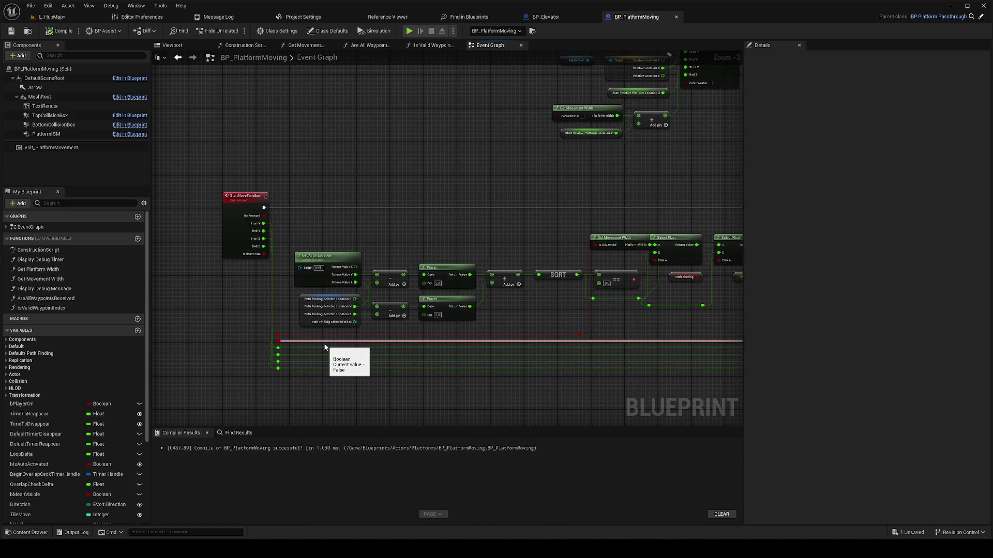
mouse_move(270, 341)
left_mouse_down()
mouse_move(441, 237)
mouse_move(514, 275)
mouse_move(442, 285)
left_mouse_up()
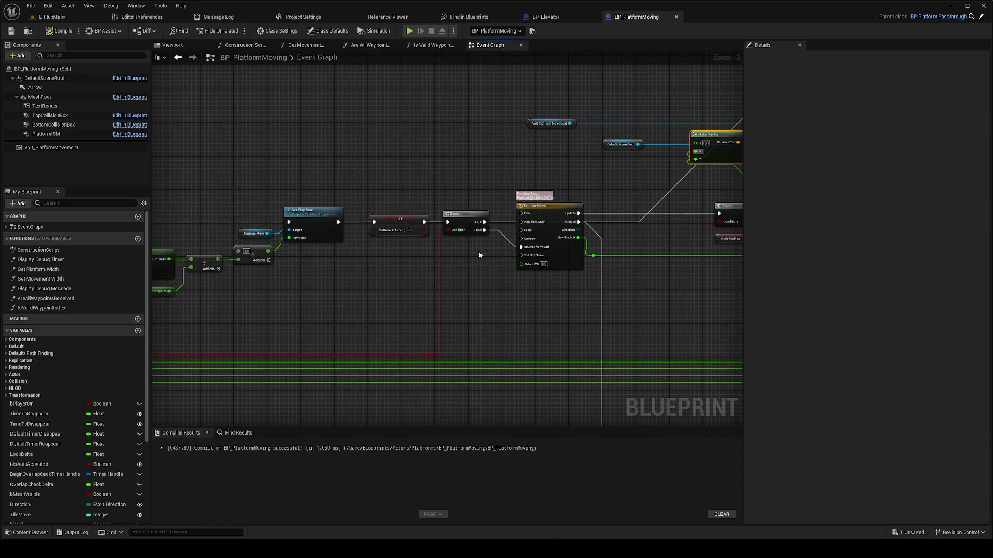
left_click_drag(475, 256, 307, 278)
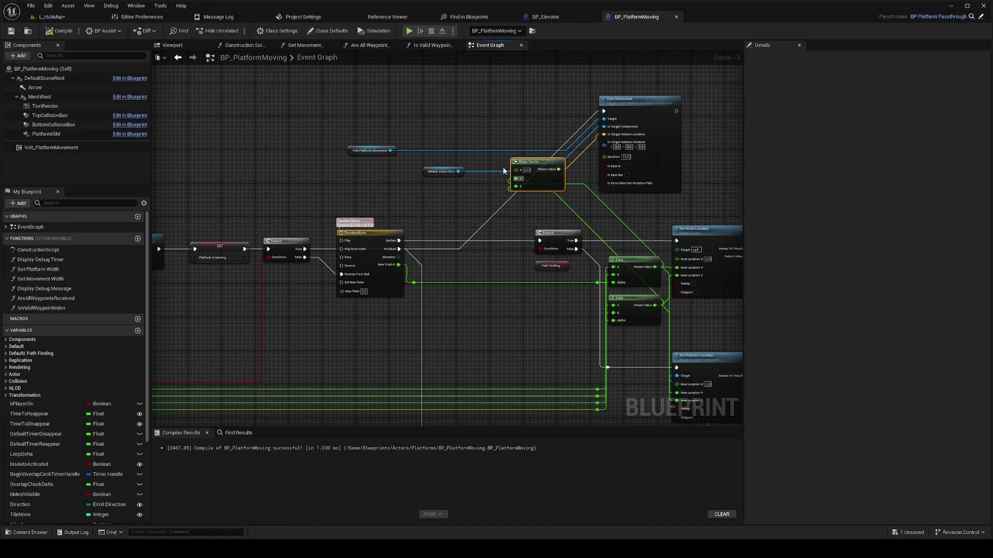
left_click(632, 100)
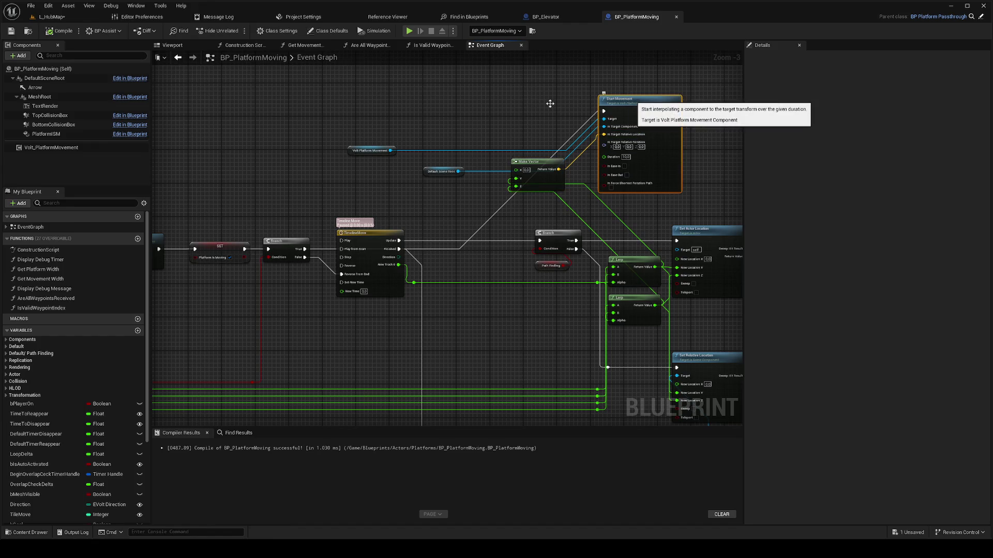
key("F9")
Step: Play from the platform, inspect Make Vector returning (0, 100, 0), then stop and return
left_click(63, 18)
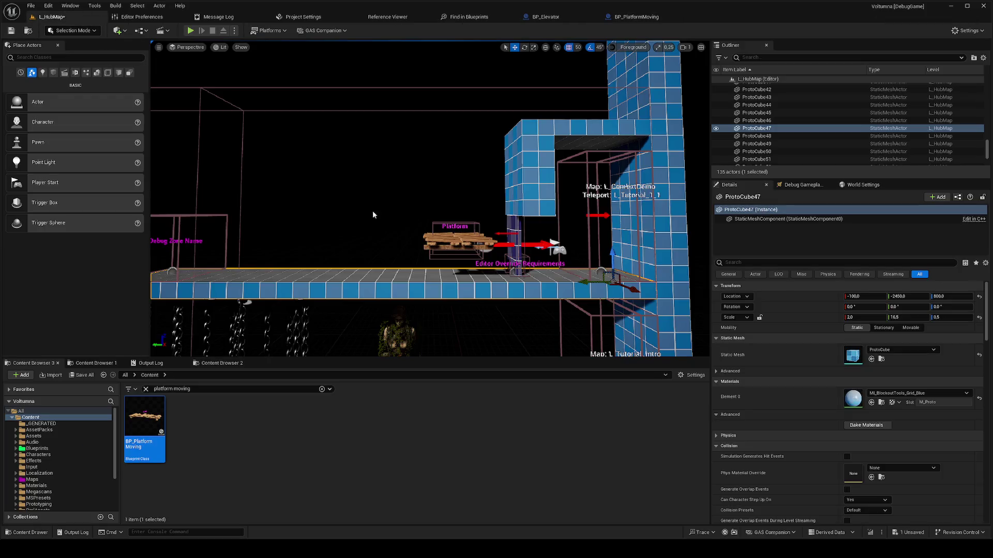
right_click(392, 272)
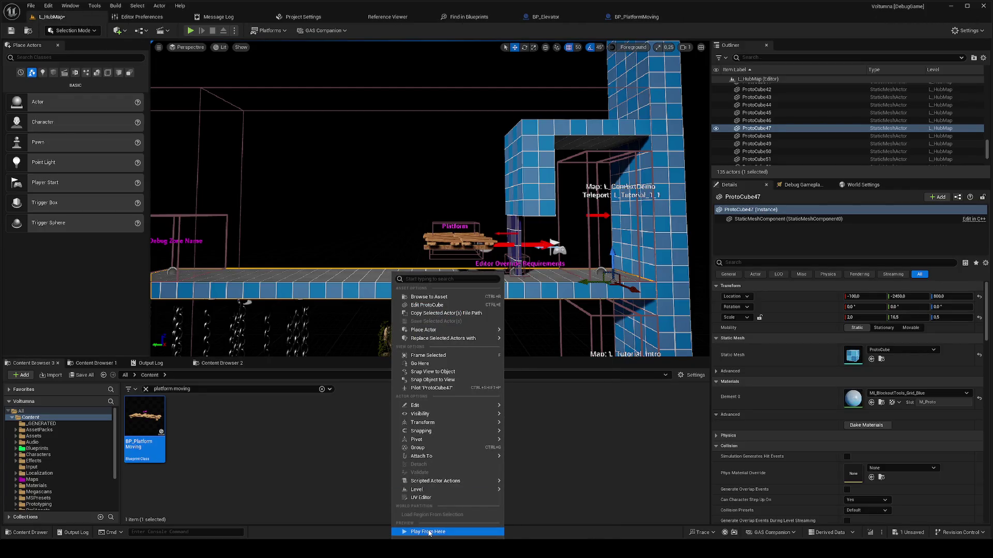
left_click(429, 533)
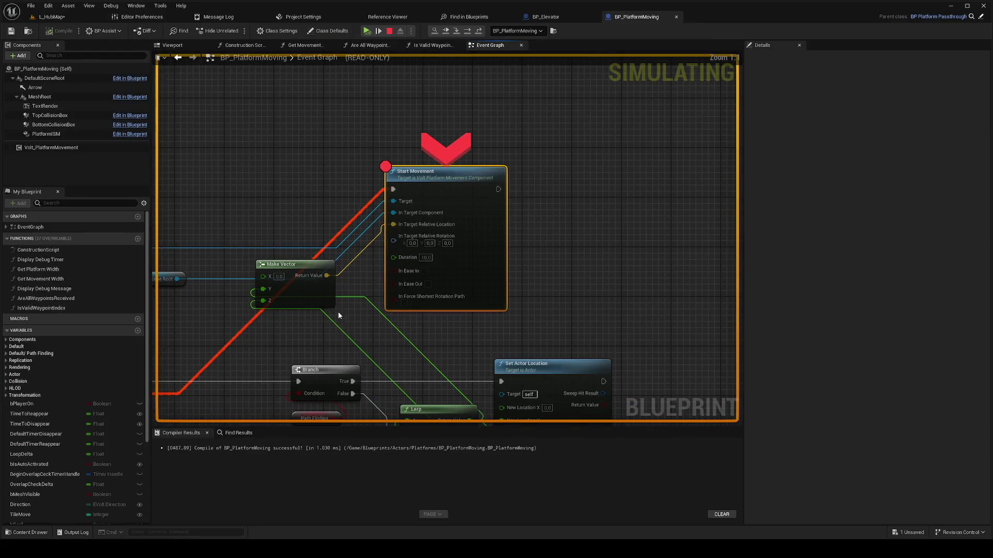
mouse_move(326, 276)
key("Escape")
left_click(78, 14)
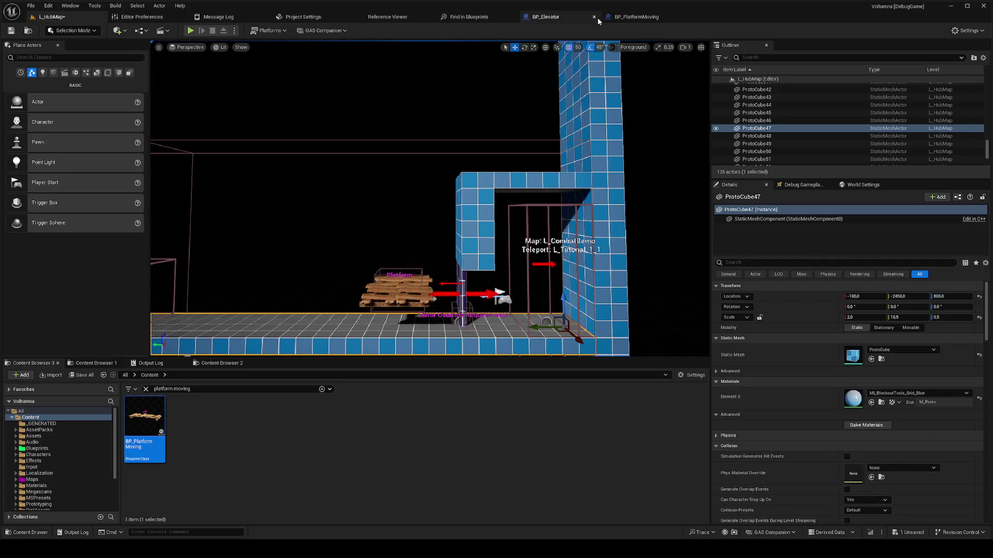
left_click(635, 17)
Step: Connect the lower Lerp's result to Set Actor Location's New Location Z
mouse_move(422, 341)
left_mouse_down()
mouse_move(438, 303)
mouse_move(444, 133)
left_mouse_up()
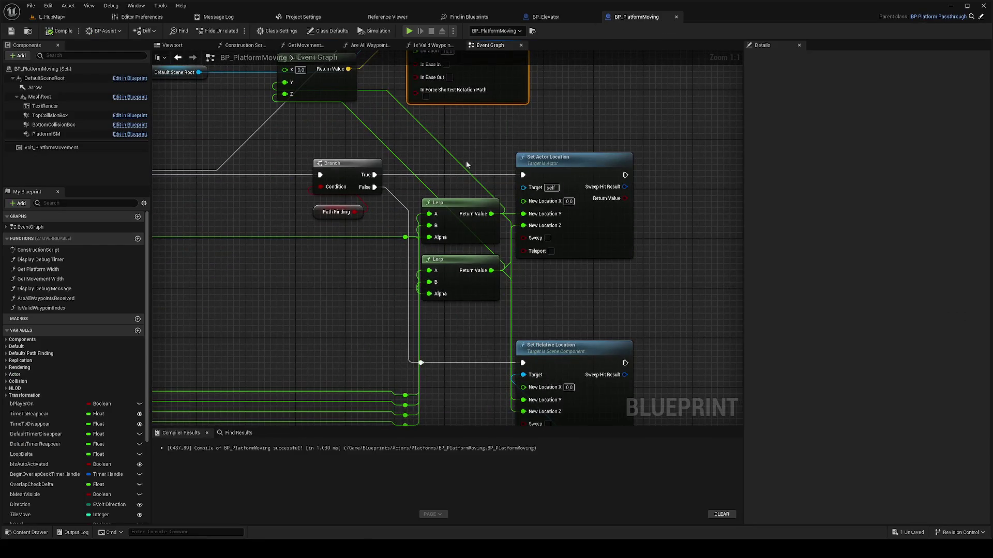
left_click_drag(523, 226, 492, 271)
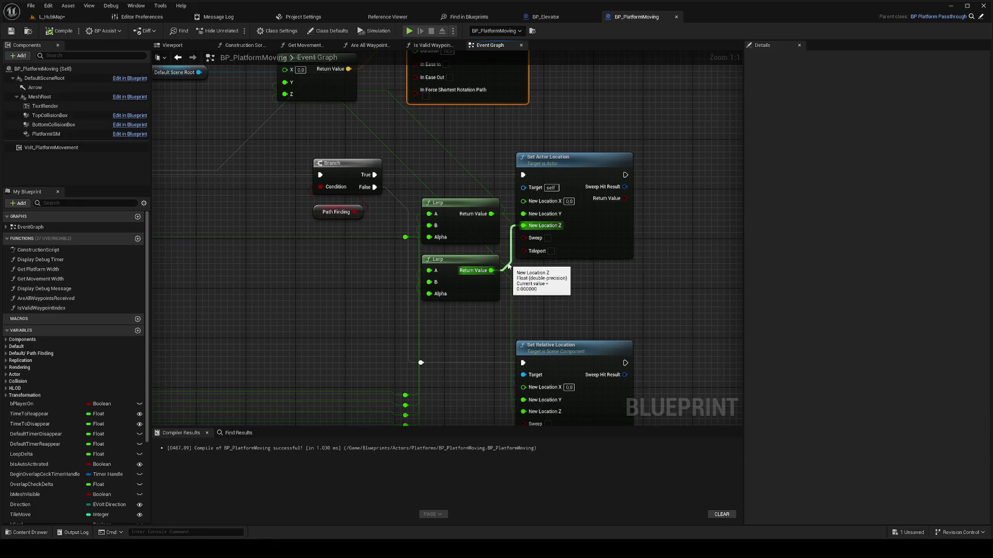
left_click_drag(351, 240, 570, 261)
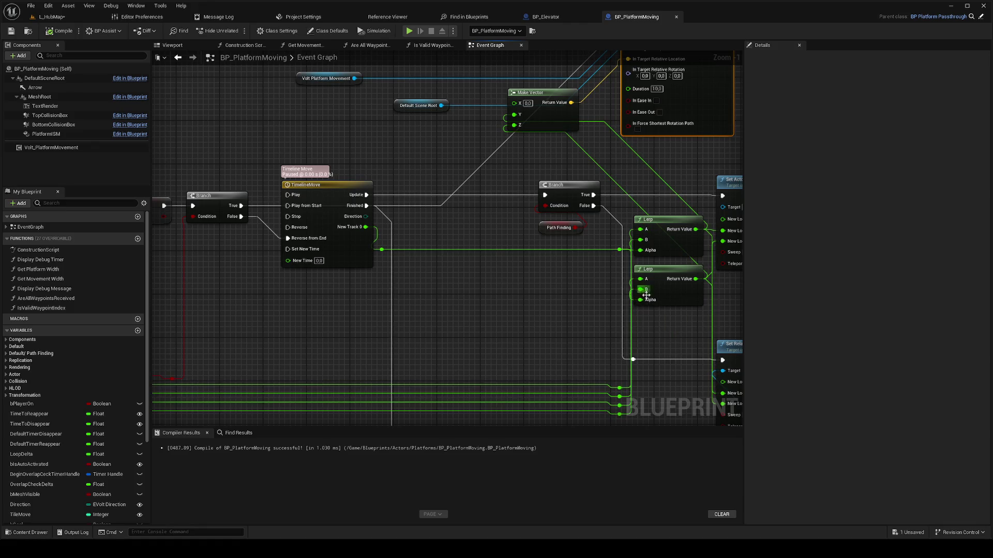
Step: Move the lower Lerp beside the set-location nodes and rewire StartMoveTimeline's End Y
mouse_move(610, 288)
left_mouse_down()
mouse_move(657, 307)
mouse_move(716, 308)
left_mouse_up()
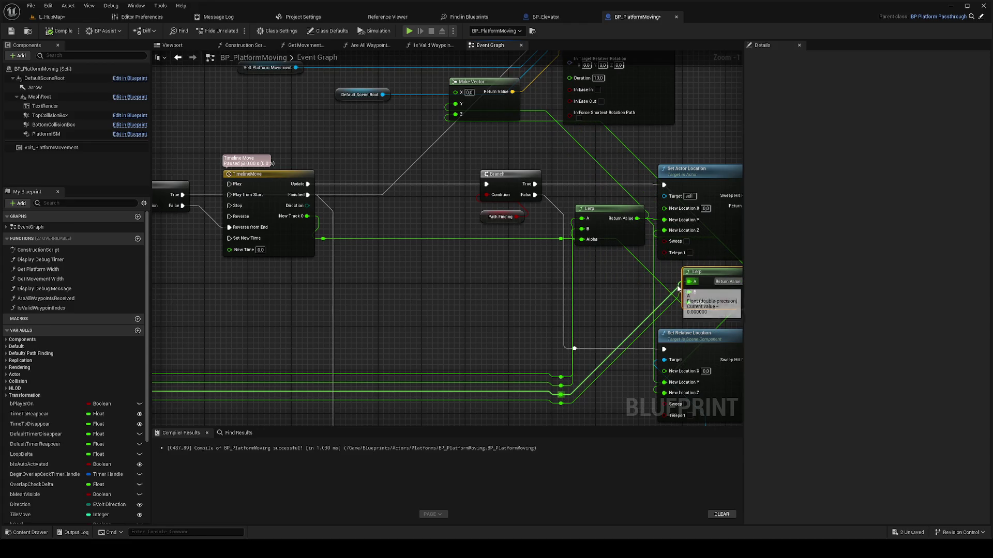
scroll(679, 289, "down", 4)
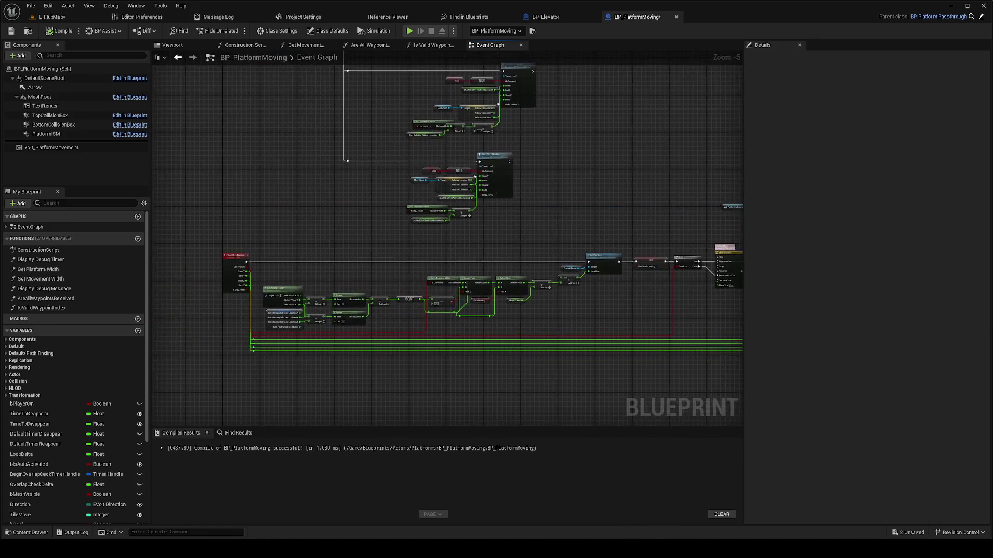
scroll(240, 300, "up", 4)
mouse_move(329, 264)
left_mouse_down()
mouse_move(936, 247)
mouse_move(837, 118)
mouse_move(678, 145)
mouse_move(670, 127)
mouse_move(15, 177)
mouse_move(123, 247)
mouse_move(251, 279)
mouse_move(362, 261)
mouse_move(361, 245)
left_mouse_up()
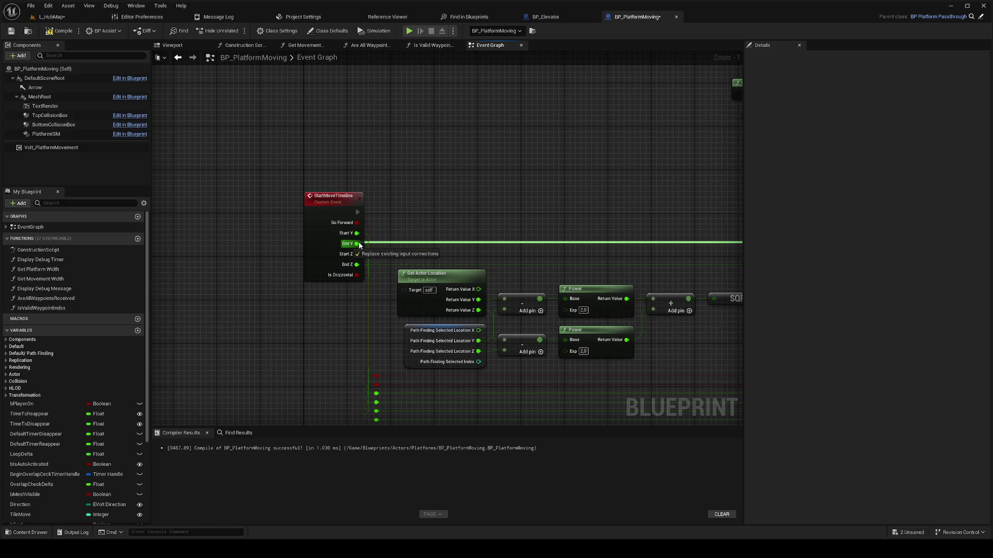
scroll(442, 243, "down", 2)
left_click_drag(811, 273, 397, 276)
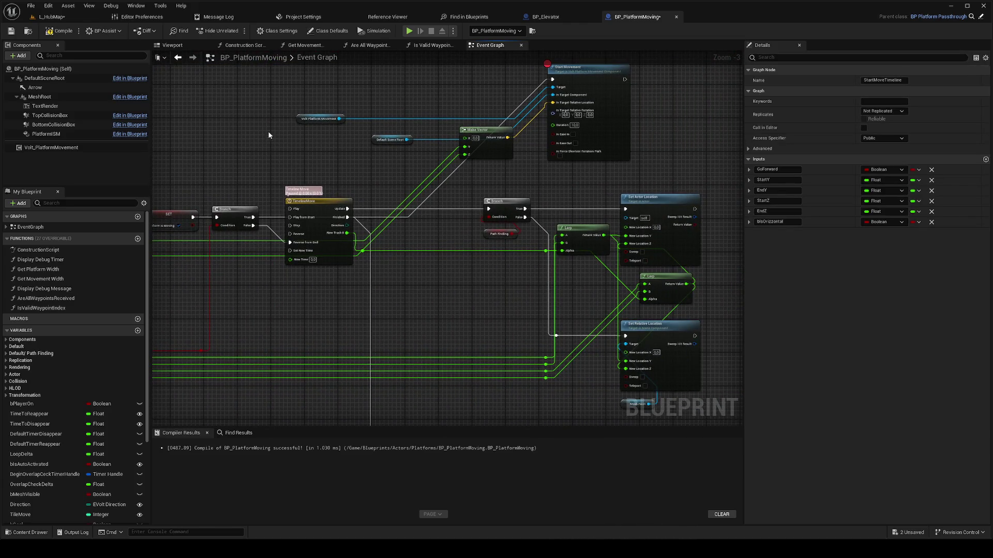
left_click(63, 18)
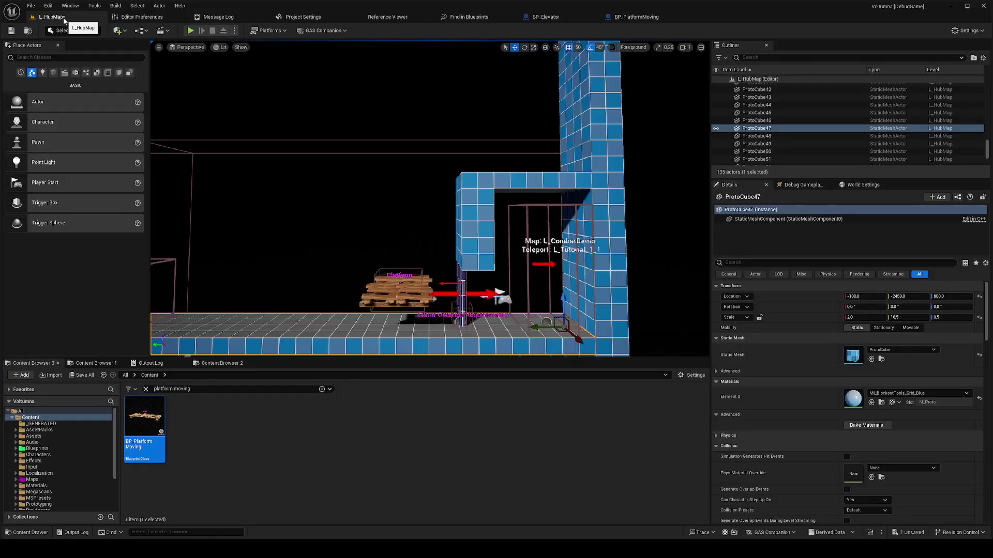
key("alt+p")
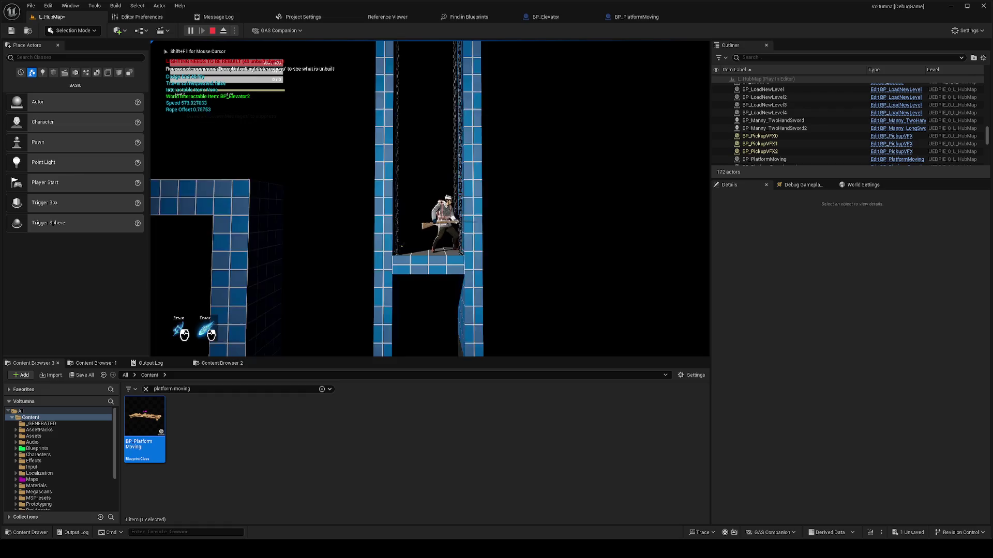
key("Escape")
key("f")
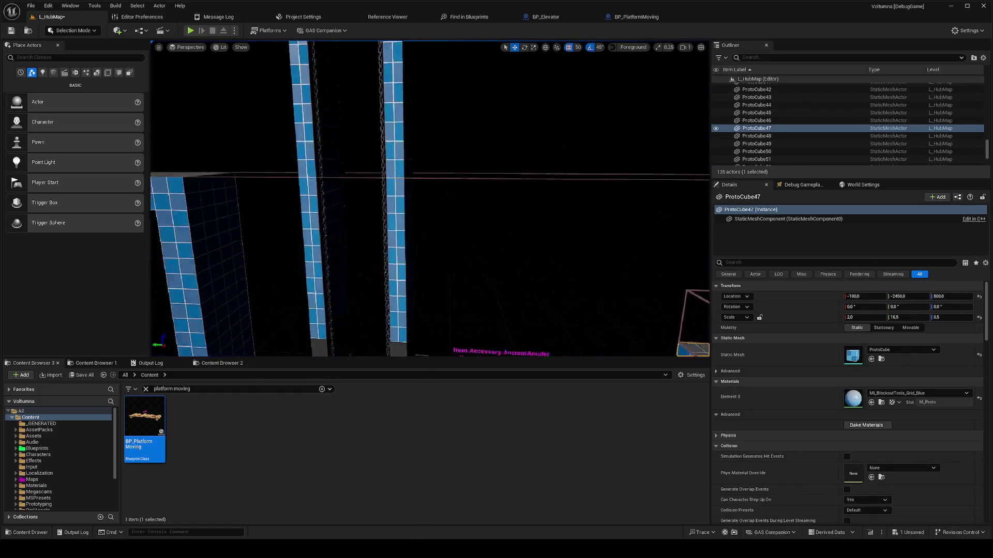
right_click(333, 232)
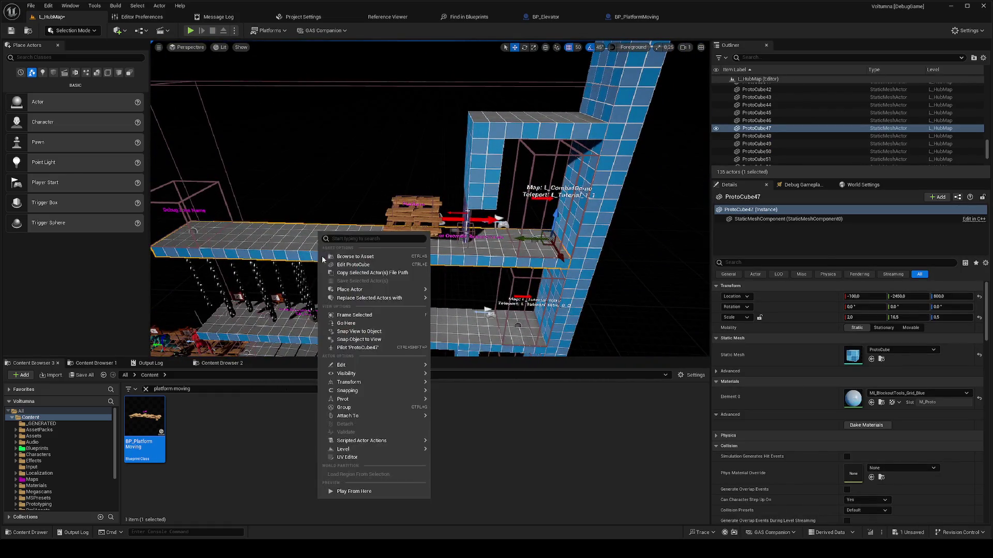
left_click(362, 492)
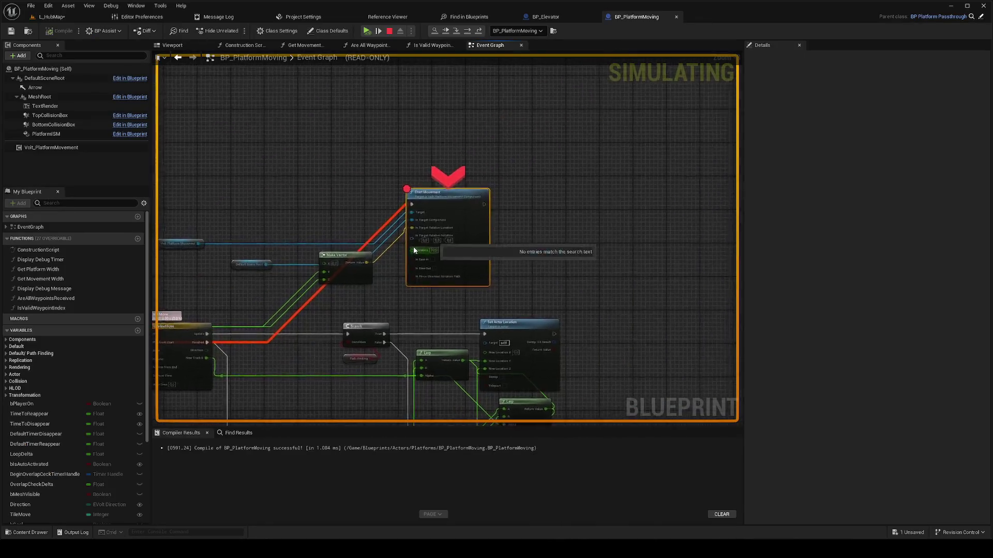
mouse_move(403, 225)
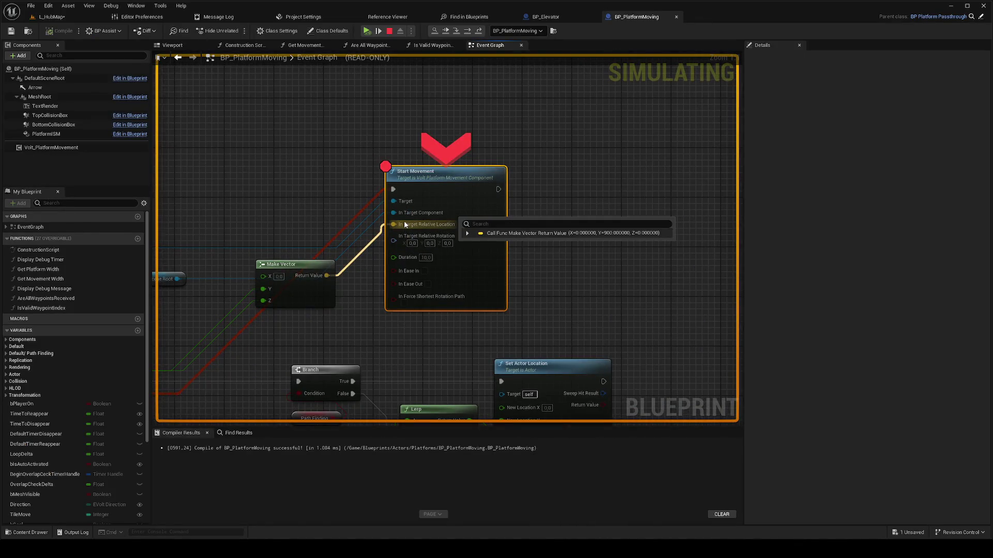
left_click_drag(312, 321, 505, 248)
mouse_move(458, 222)
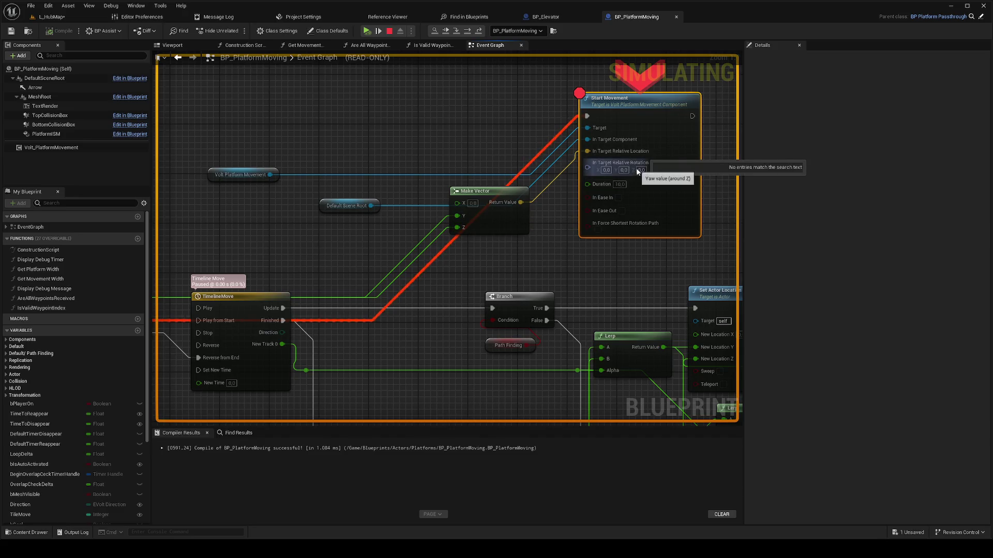
scroll(541, 243, "down", 2)
scroll(541, 243, "down", 2)
left_click_drag(541, 243, 792, 179)
scroll(622, 183, "down", 4)
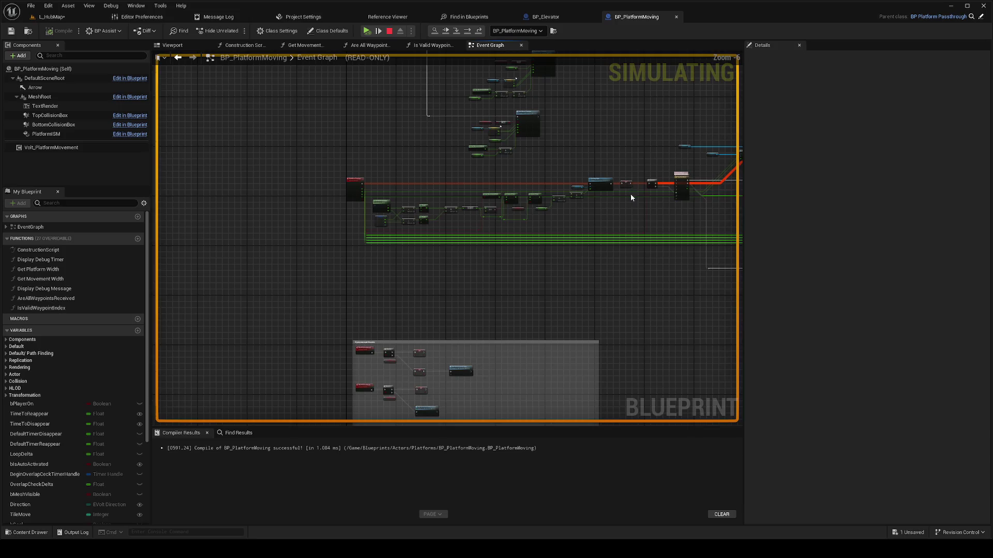
scroll(650, 221, "up", 4)
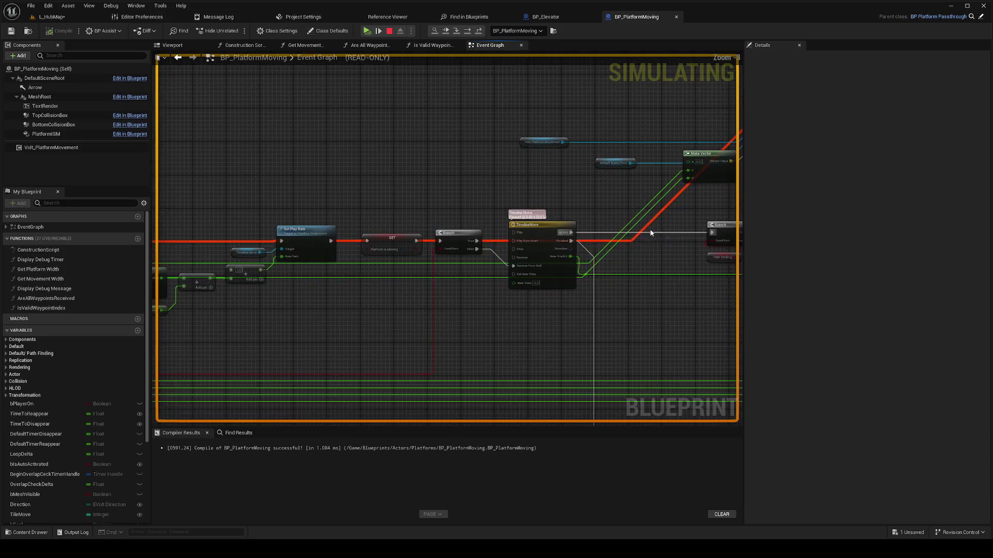
scroll(605, 259, "down", 1)
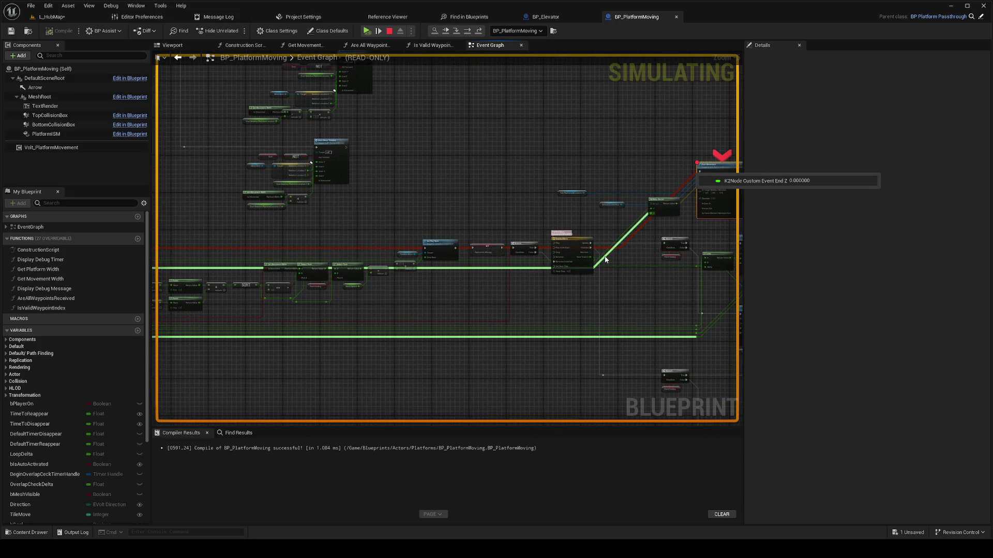
scroll(605, 259, "down", 1)
scroll(264, 271, "up", 4)
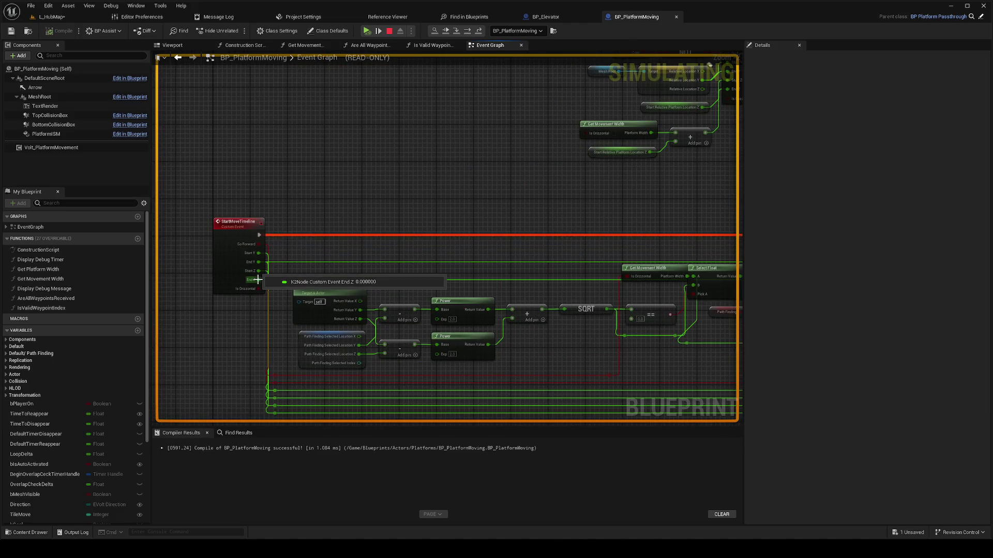
double_click(256, 279)
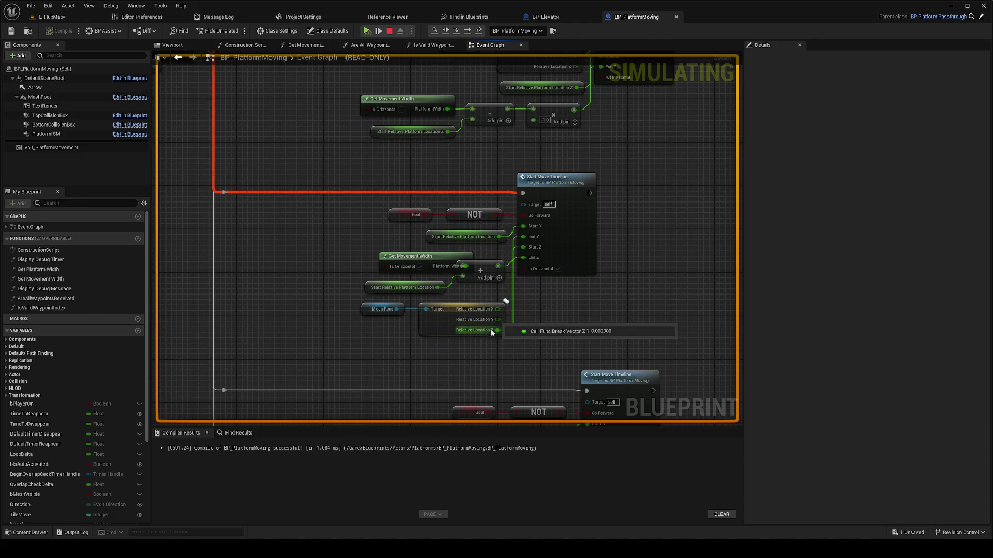
mouse_move(396, 309)
scroll(317, 277, "down", 3)
scroll(382, 270, "up", 2)
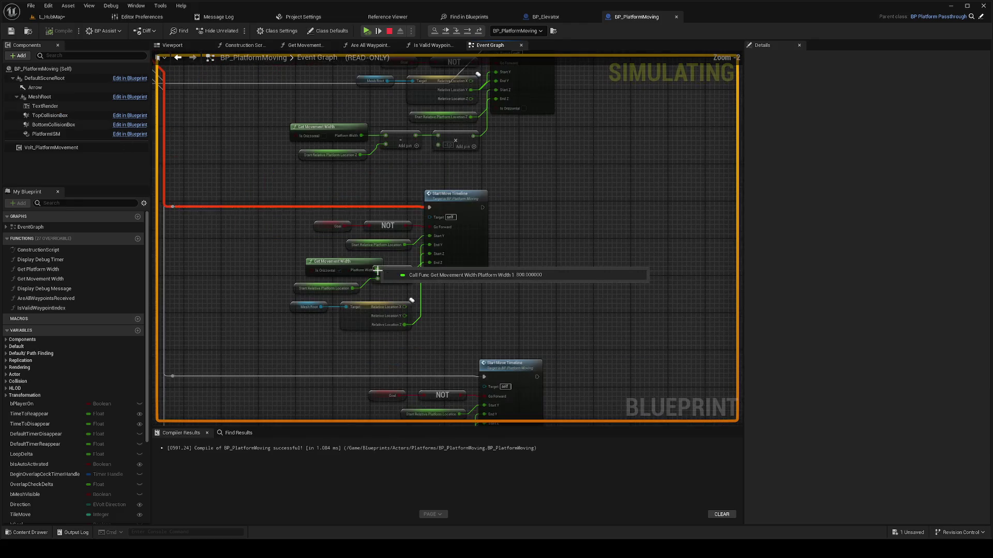
mouse_move(279, 236)
left_mouse_down()
mouse_move(397, 301)
mouse_move(295, 186)
left_mouse_up()
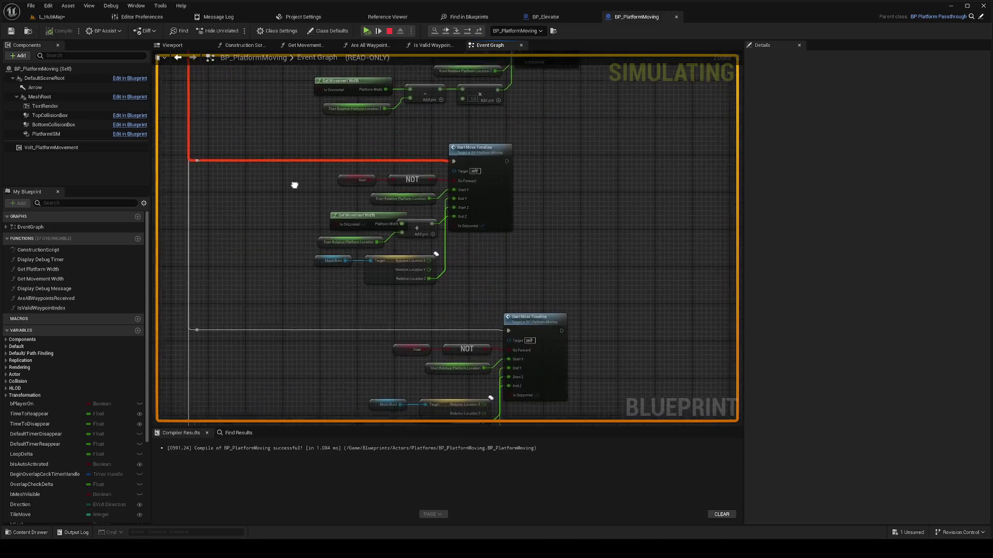
scroll(457, 245, "down", 4)
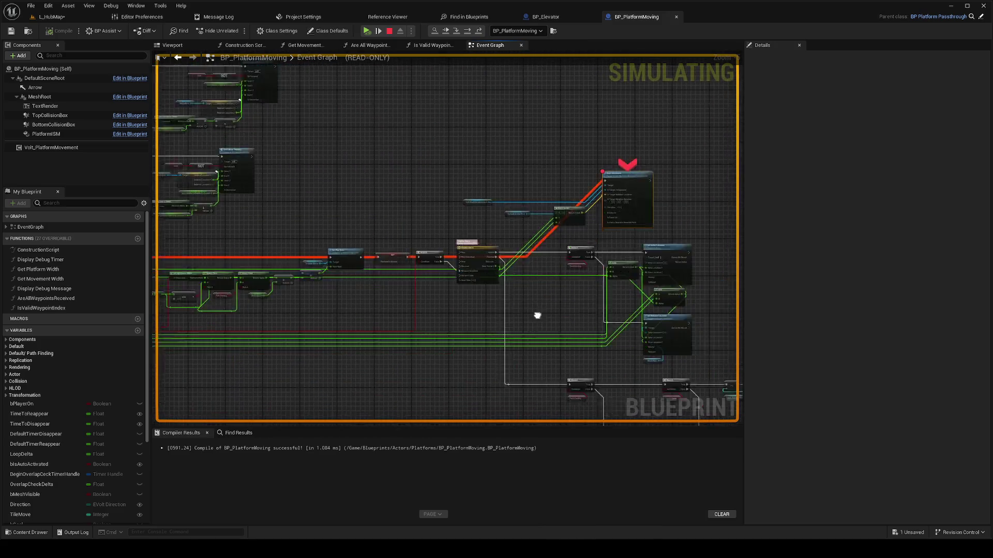
scroll(484, 252, "up", 3)
scroll(442, 262, "down", 2)
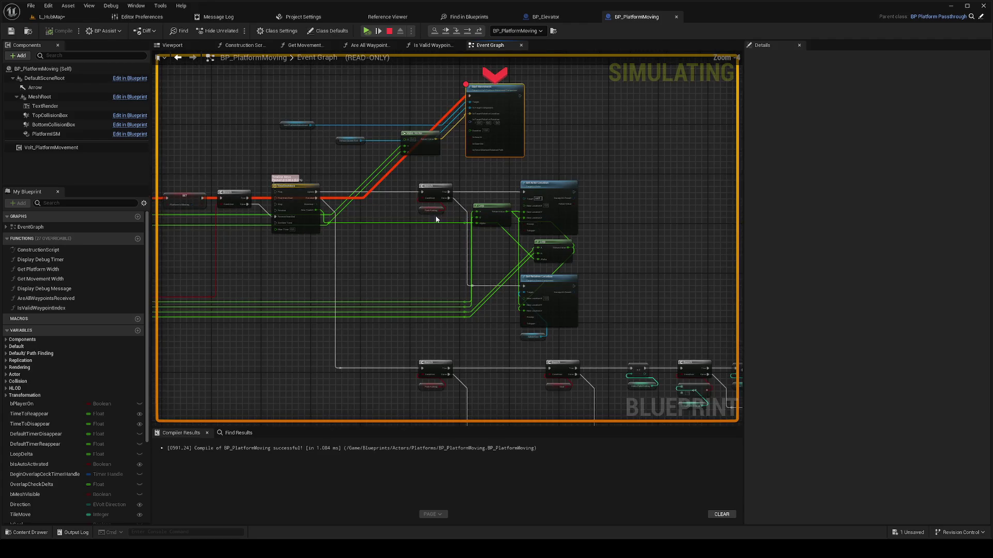
scroll(449, 246, "up", 2)
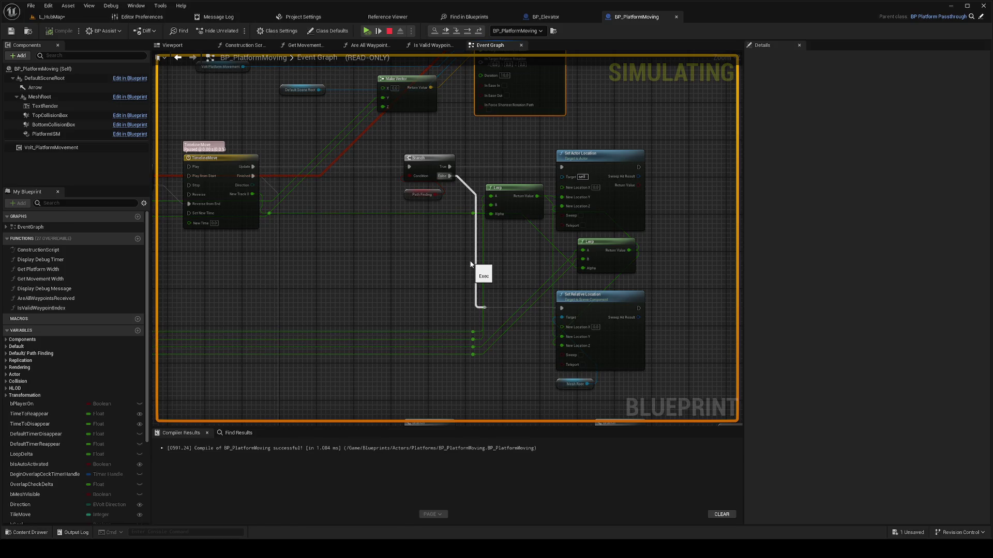
scroll(465, 261, "down", 1)
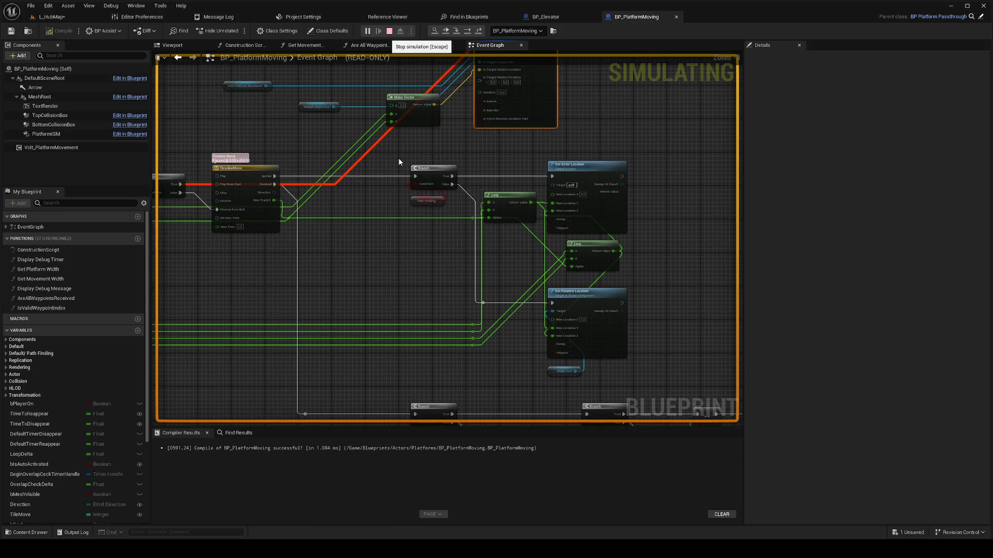
key("Escape")
Step: Move the Make Vector and Default Scene Root nodes left to make room
left_click_drag(398, 157, 538, 238)
mouse_move(555, 222)
left_mouse_down()
mouse_move(484, 184)
mouse_move(370, 184)
left_mouse_up()
left_click(457, 187, "ctrl")
left_click(495, 191)
Step: Add a Transform Location node above Make Vector and wire Make Vector into it
right_click(510, 197)
type("transform loca")
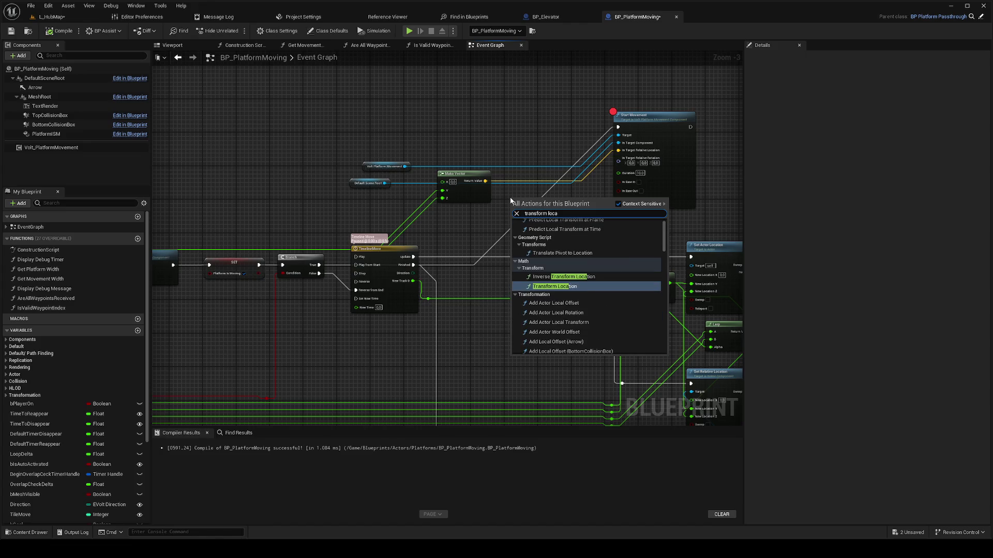
key("Escape")
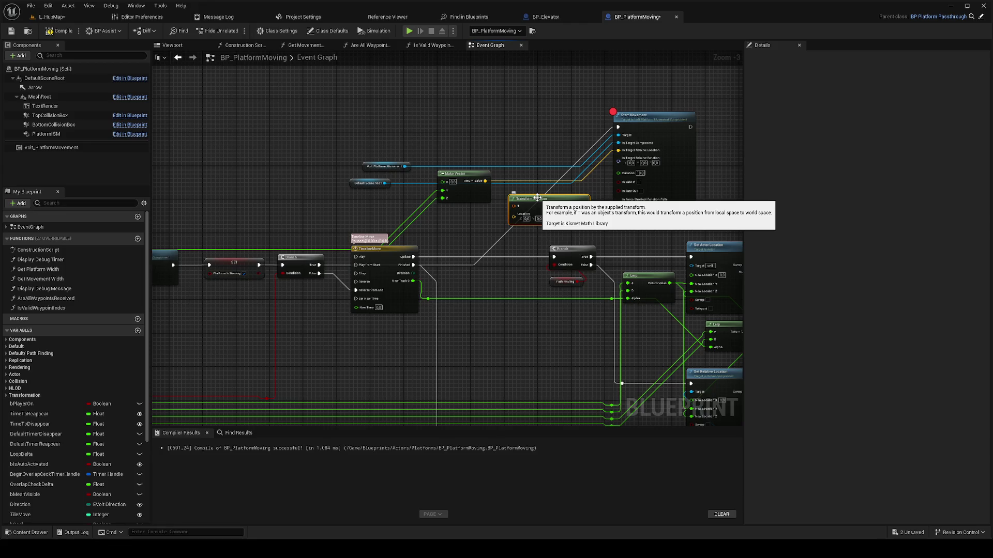
mouse_move(537, 198)
left_mouse_down()
mouse_move(507, 123)
mouse_move(524, 123)
left_mouse_up()
left_click_drag(489, 181, 501, 136)
Step: Add a MeshRoot reference with a Get Relative Transform node
left_click_drag(501, 131, 455, 123)
type("self")
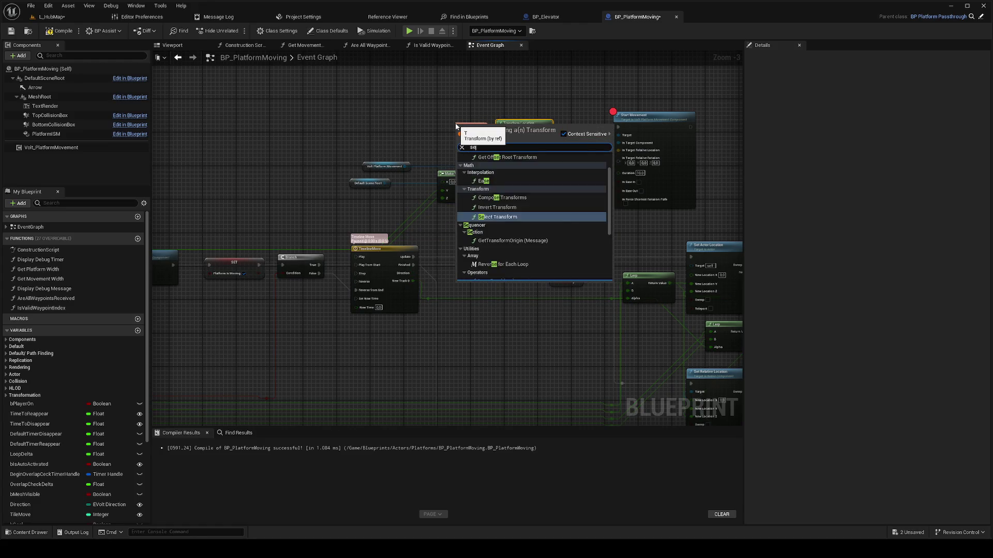
key("Escape")
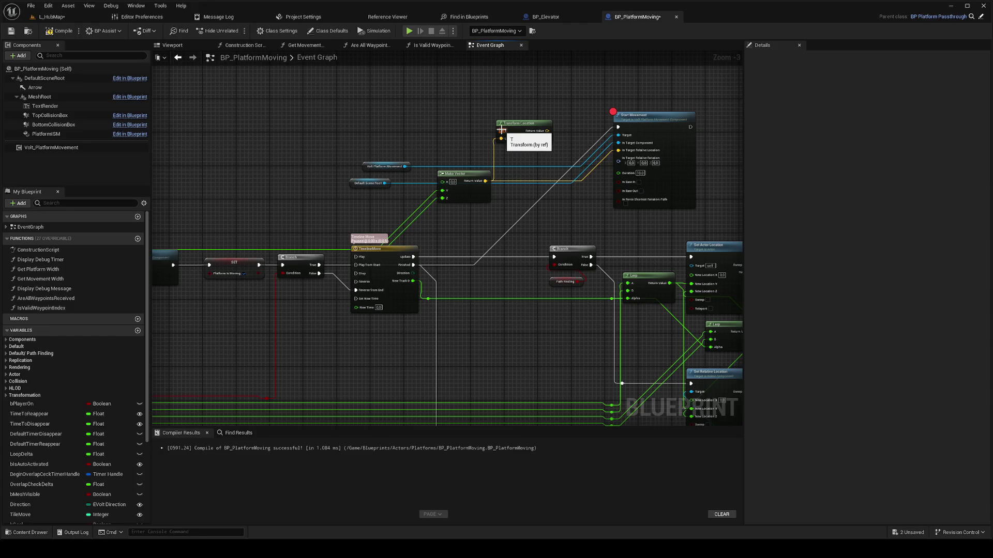
left_click_drag(39, 97, 394, 127)
type("get local")
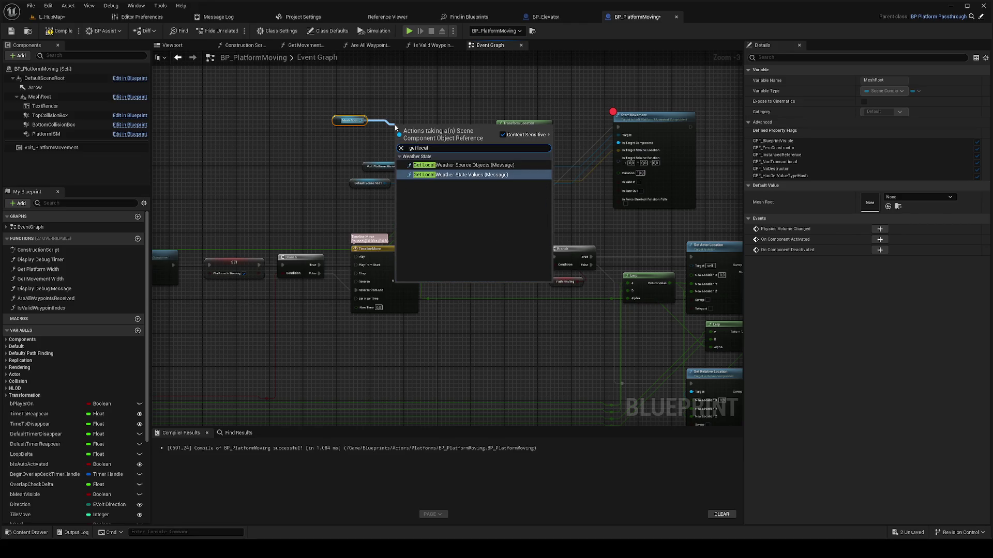
key("BackSpace")
key("BackSpace")
key("BackSpace")
type("transf")
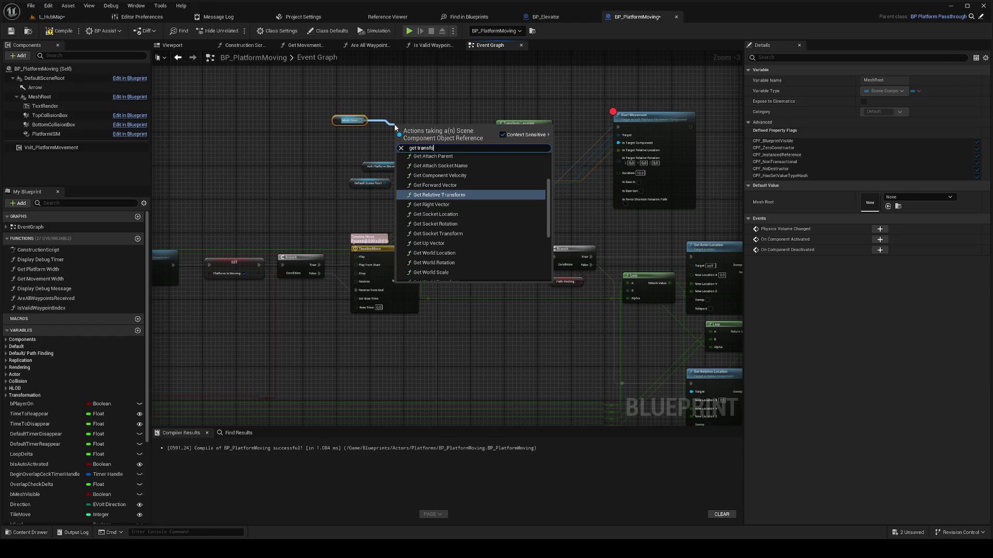
key("Return")
Step: Feed the relative transform into Transform Location's T and its result to Start Movement's target, then play L_HubMap
mouse_move(440, 139)
left_mouse_down()
mouse_move(499, 130)
mouse_move(633, 154)
left_mouse_up()
left_click(51, 17)
right_click(309, 298)
left_click(333, 323)
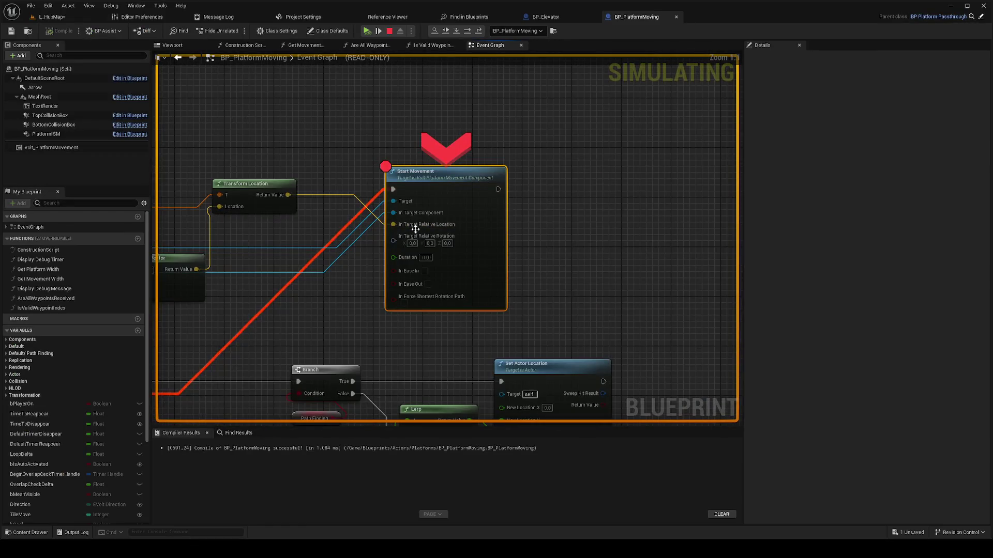
Step: Shift the Blueprint graph view and stop the running simulation
mouse_move(415, 228)
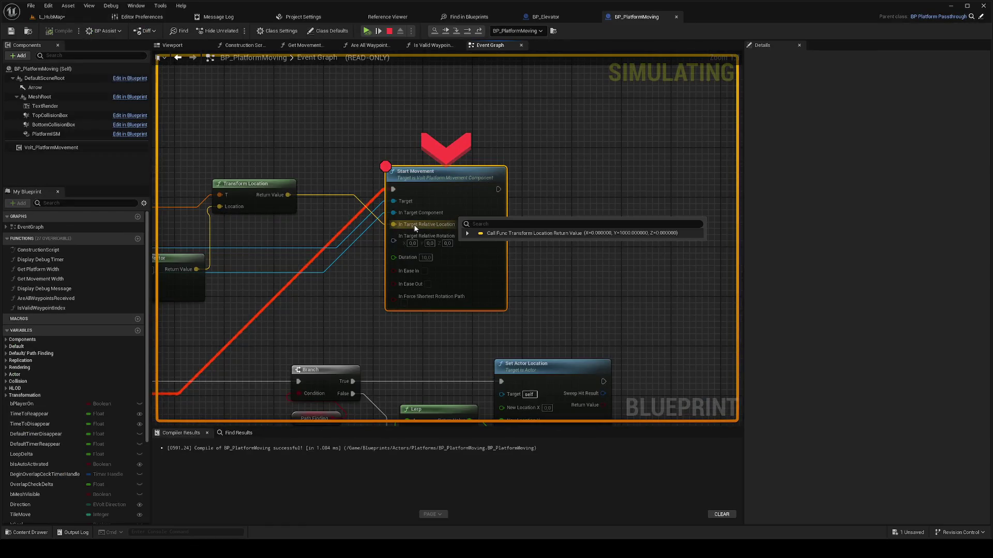
mouse_move(429, 193)
mouse_move(618, 212)
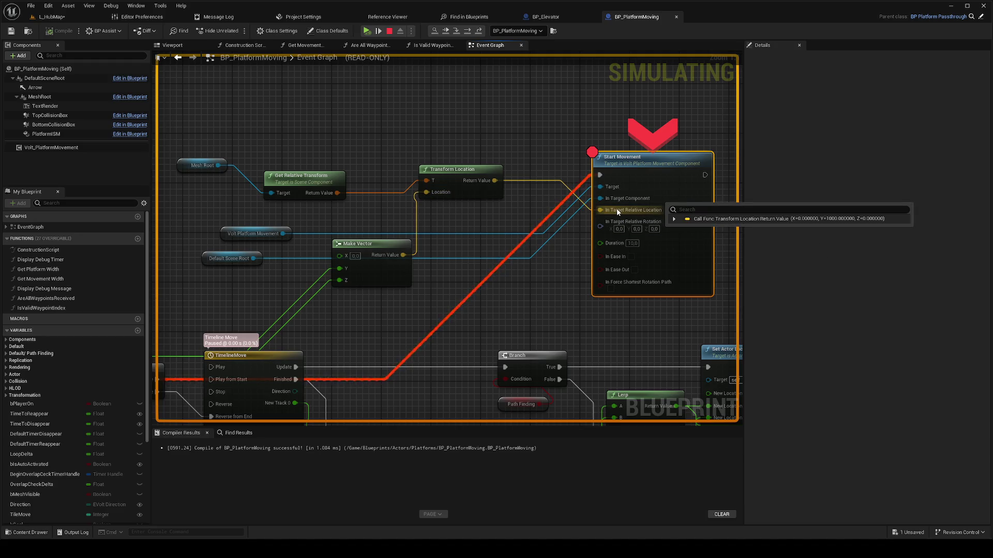
left_click_drag(357, 130, 458, 187)
scroll(376, 97, "down", 2)
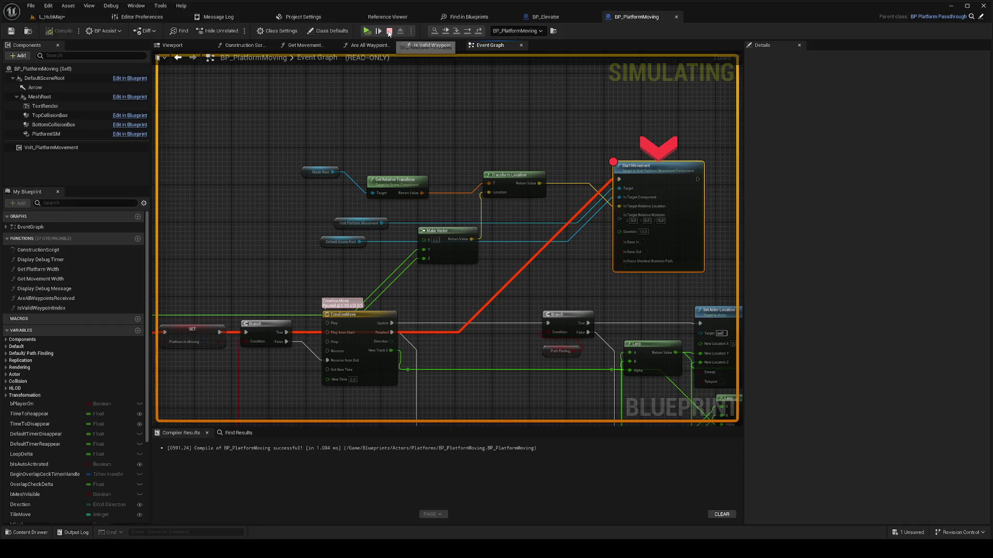
key("Escape")
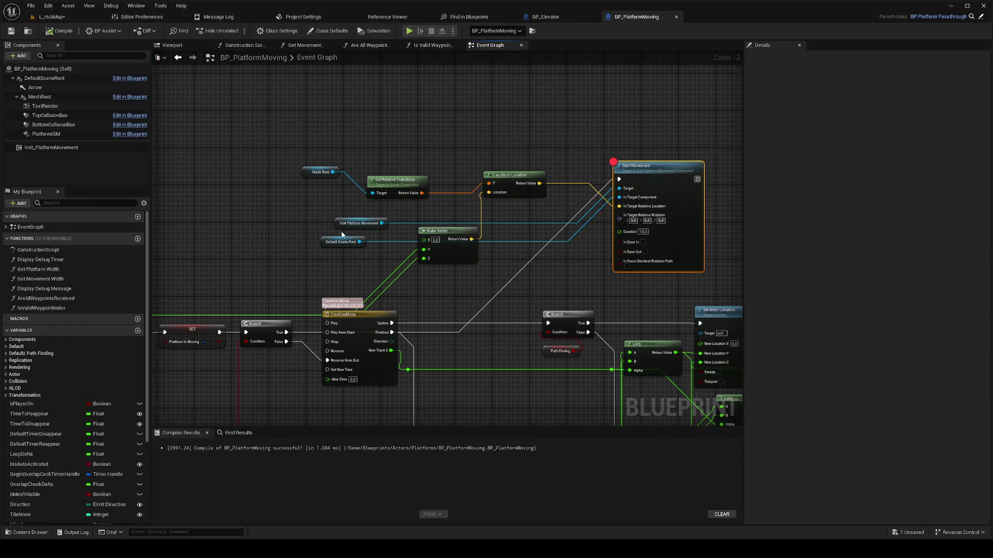
Step: Duplicate the Default Scene Root node and place the copy beside Get Relative Transform
left_click(338, 241)
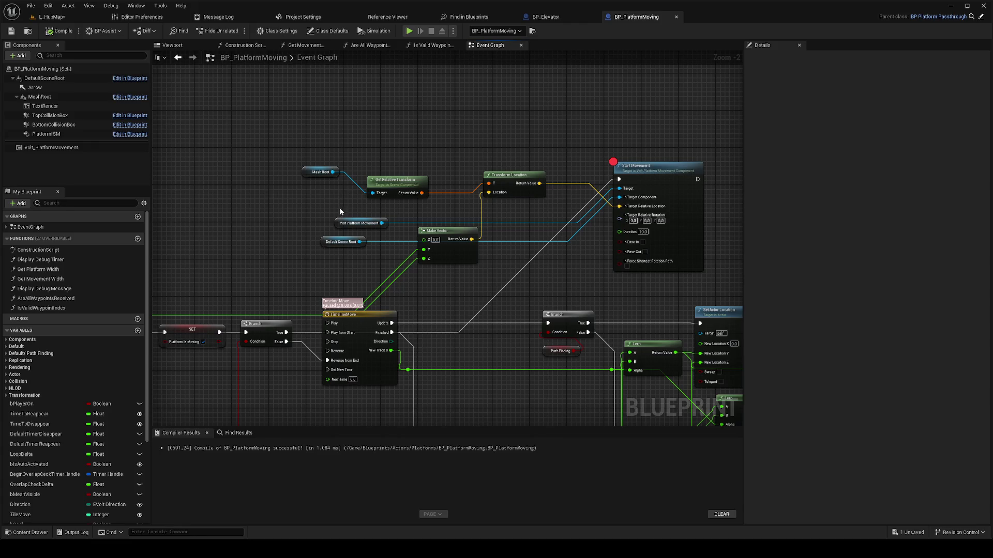
key("ctrl+w")
mouse_move(341, 209)
left_mouse_down()
mouse_move(337, 196)
mouse_move(373, 193)
left_mouse_up()
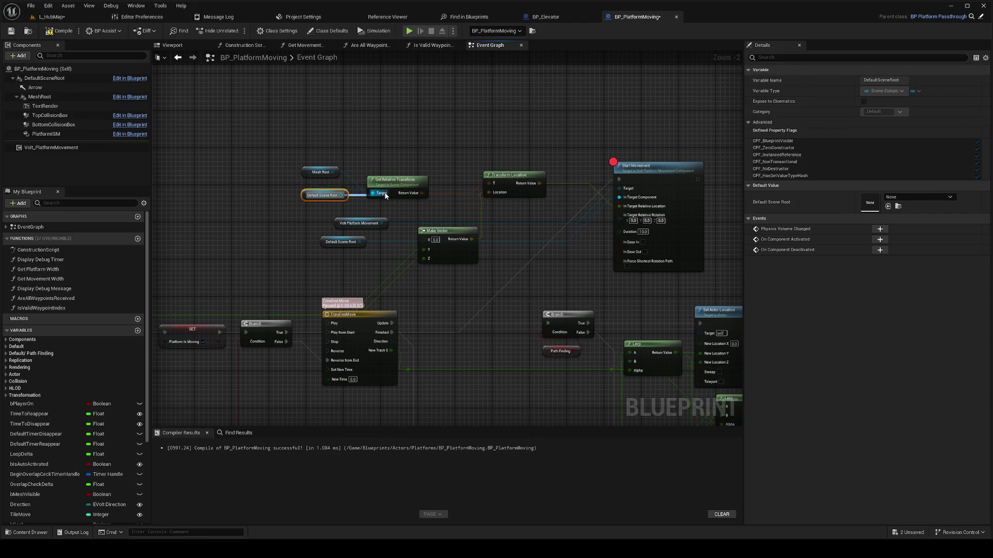
Step: In L_HubMap, select the moving platform actor, then the floor block, and clear the selection
left_click(58, 17)
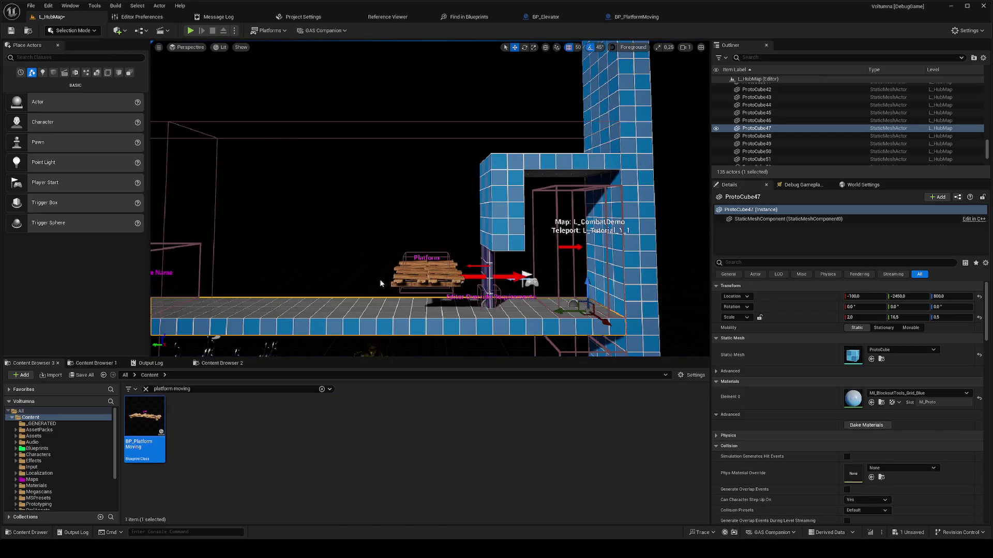
right_click(442, 274)
left_click(442, 274)
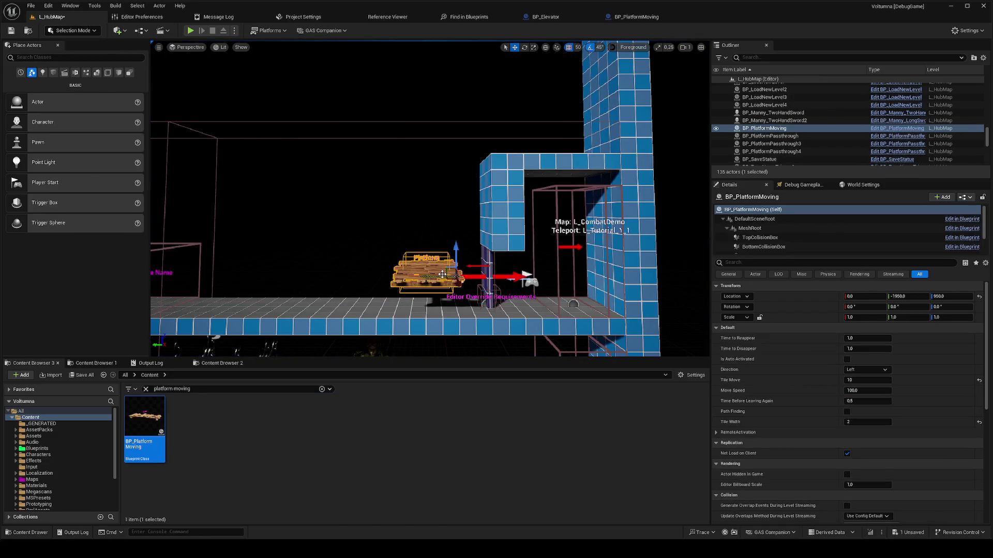
right_click(314, 300)
key("Escape")
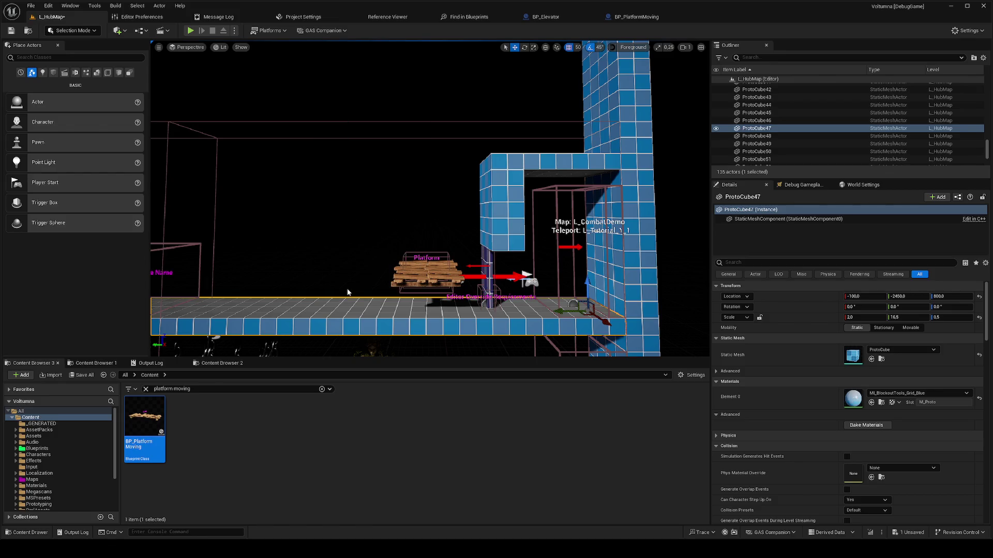
Step: Play the level, remove the Start Movement breakpoint, and resume the session
key("alt+p")
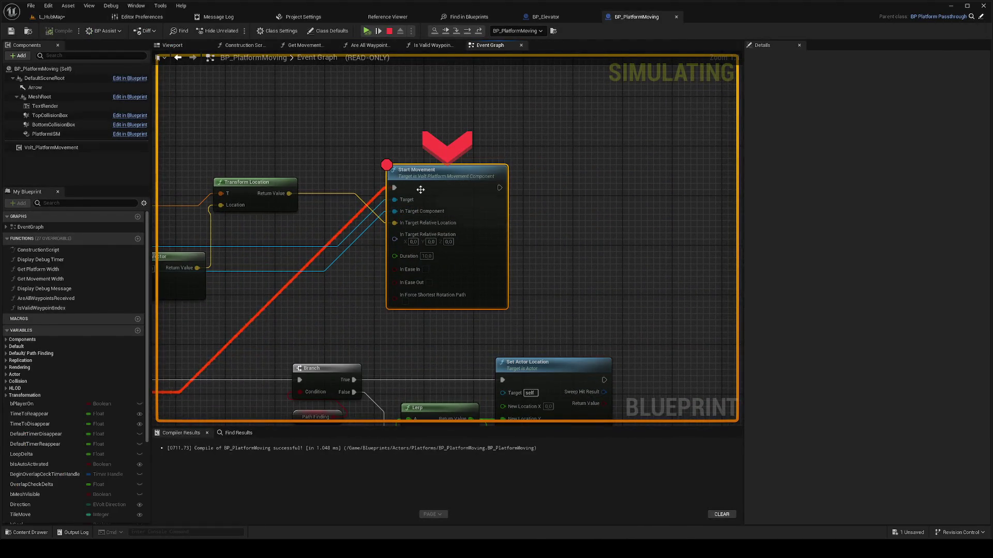
key("F9")
left_click(365, 32)
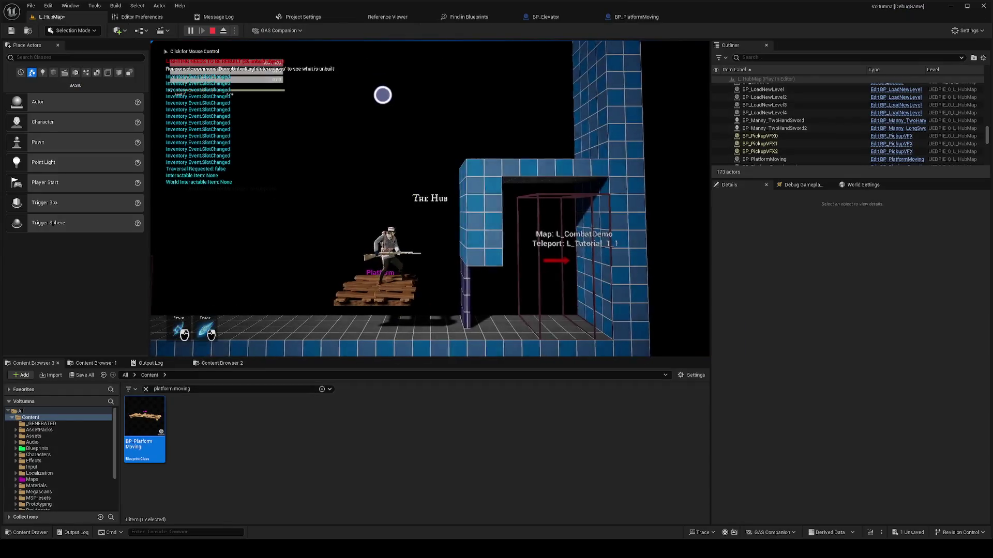
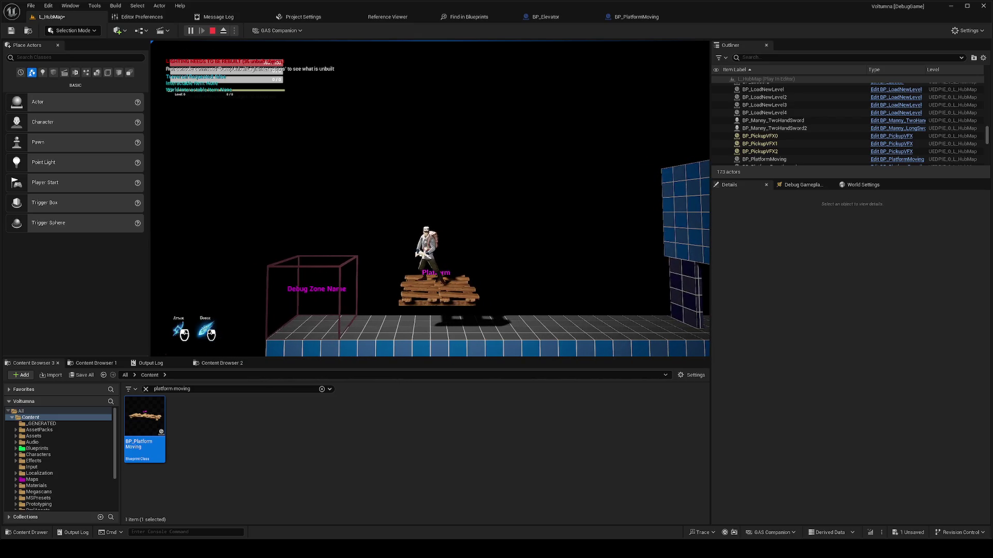
Step: Stop the play session and open ABP_Manny from a Content Browser search
key("Escape")
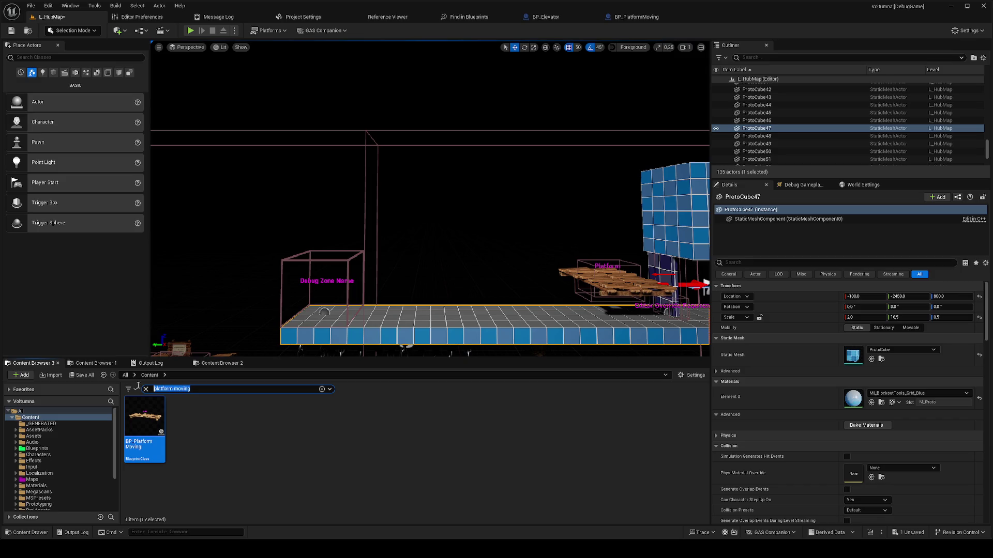
type("abp chara")
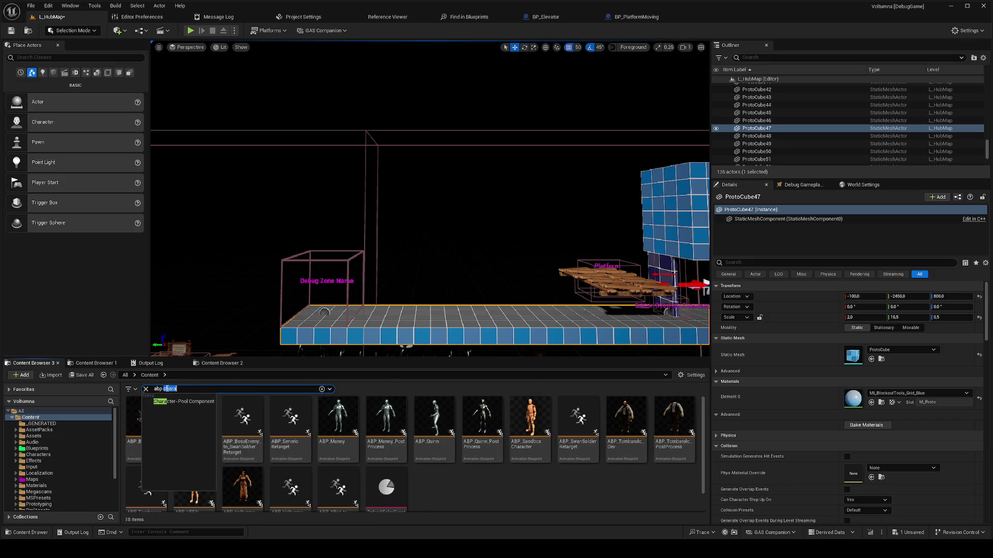
type("ny")
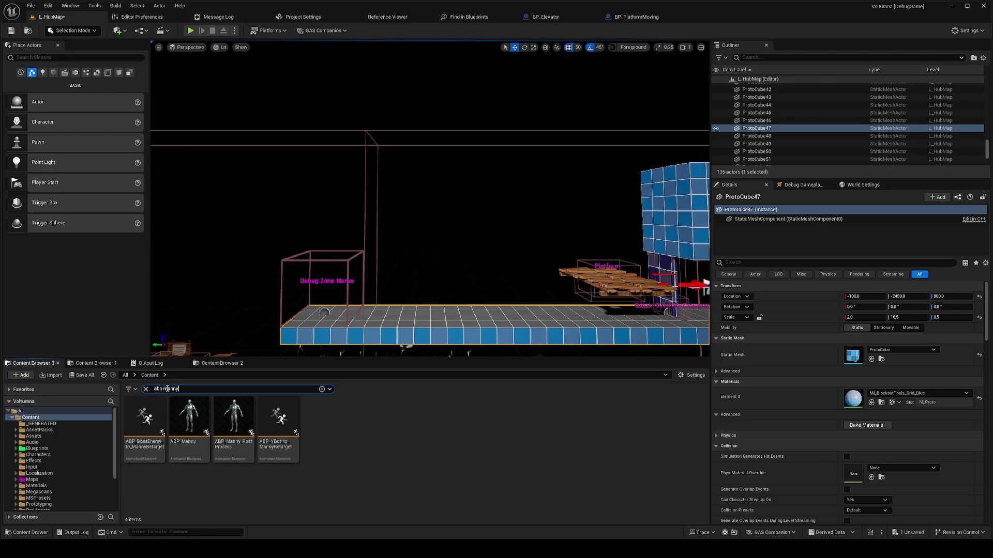
double_click(195, 421)
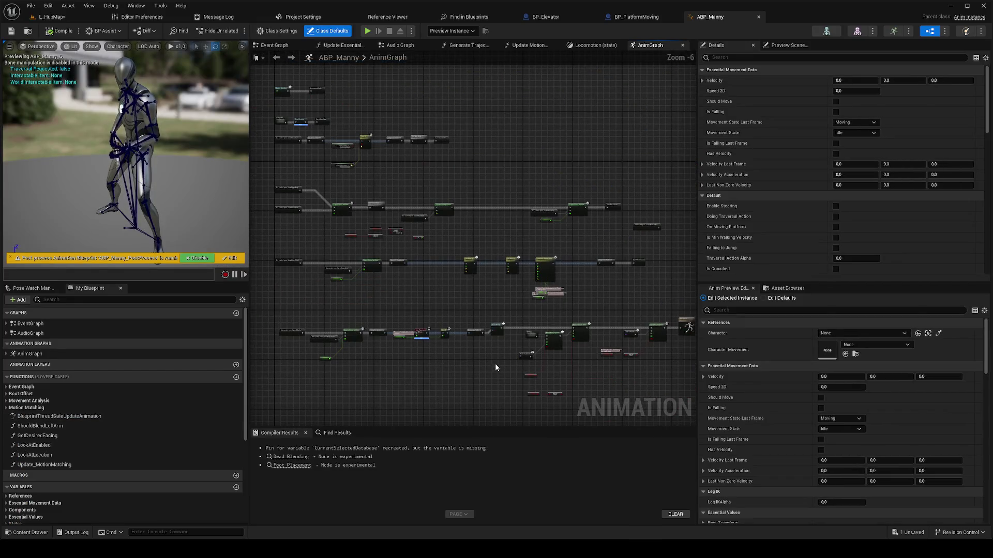
Step: Connect the Local To Component output pin to the Component To Local input in ABP_Manny's AnimGraph
scroll(495, 367, "up", 4)
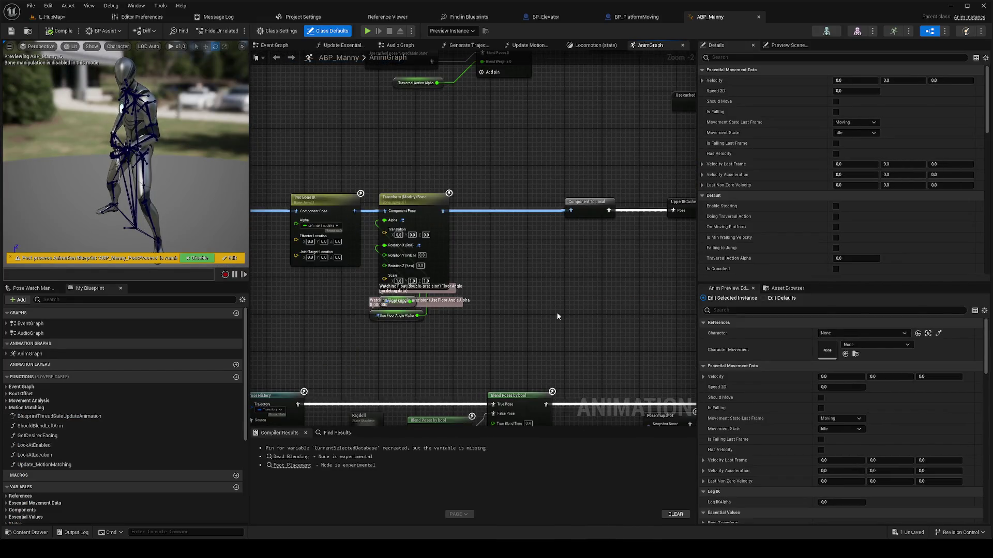
scroll(557, 317, "down", 4)
scroll(417, 315, "up", 3)
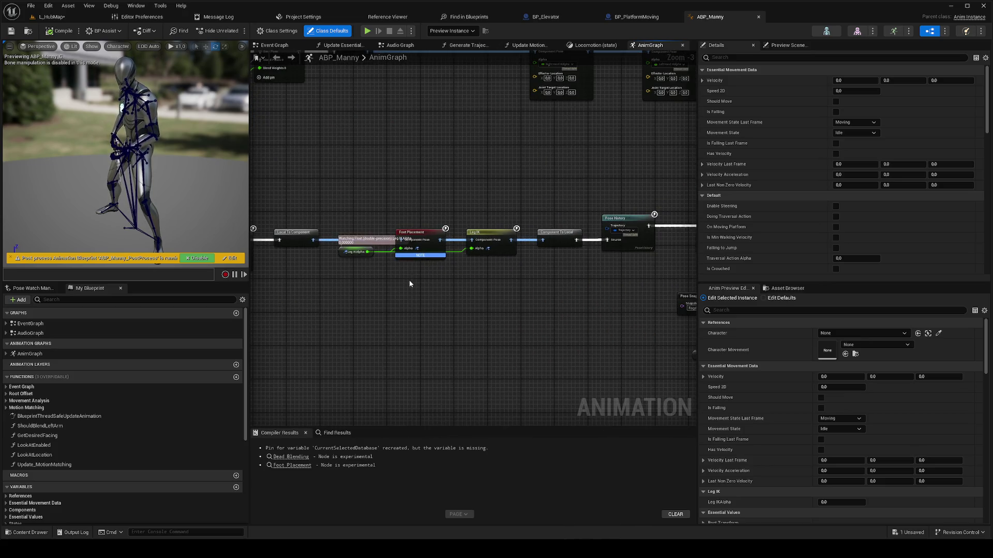
scroll(409, 283, "down", 1)
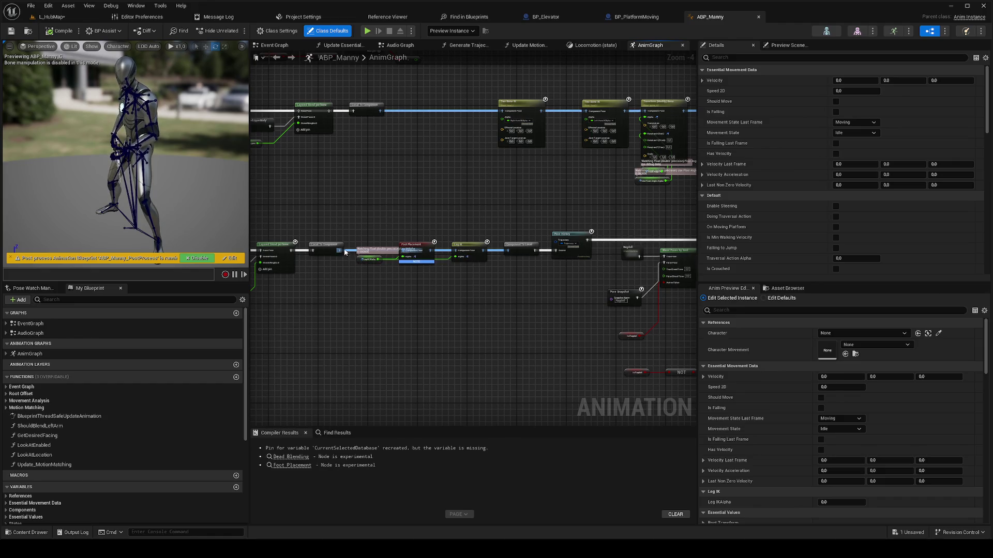
left_click_drag(345, 252, 507, 249)
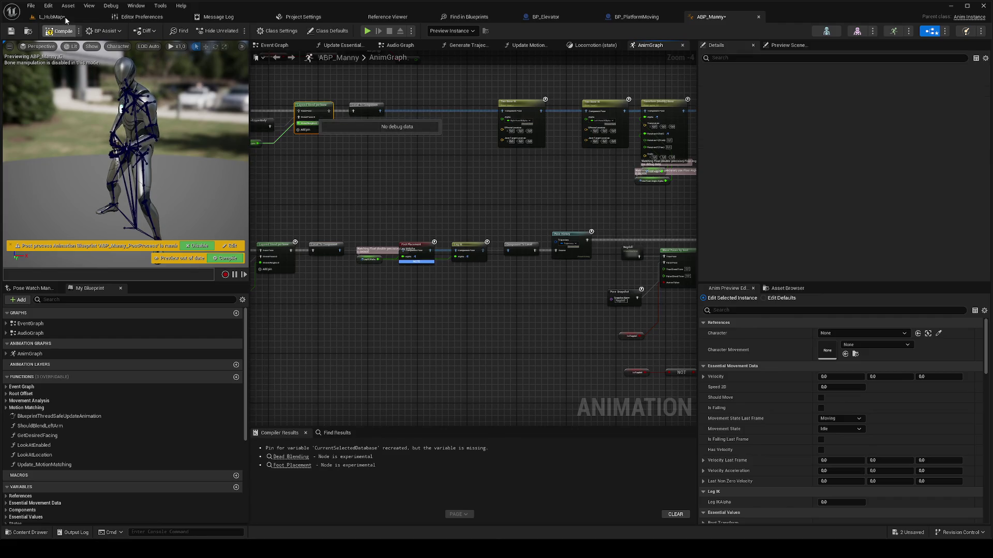
Step: Save ABP_Manny, play-test L_HubMap with Play From Here, then go back to the ABP_Manny graph
key("ctrl+s")
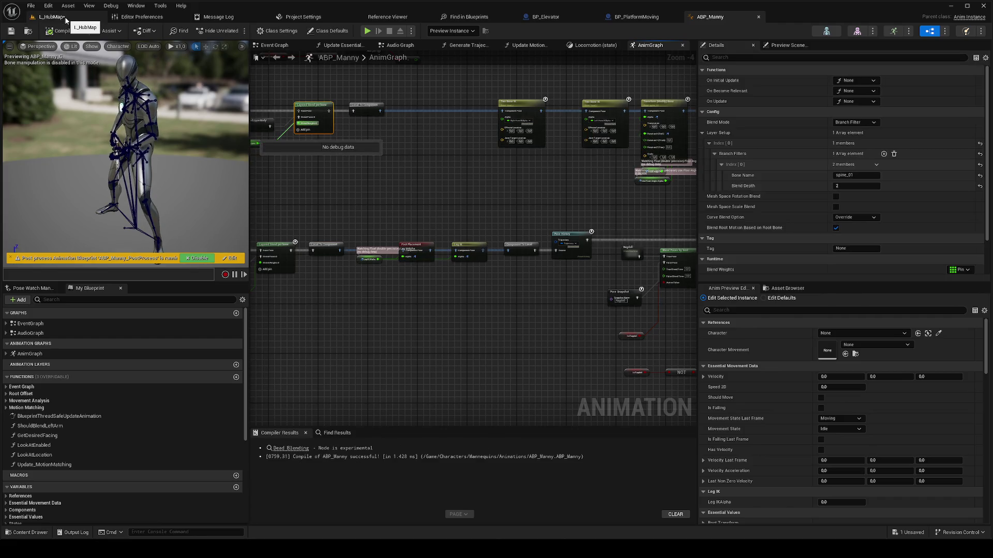
left_click(64, 17)
right_click(491, 302)
left_click(497, 317)
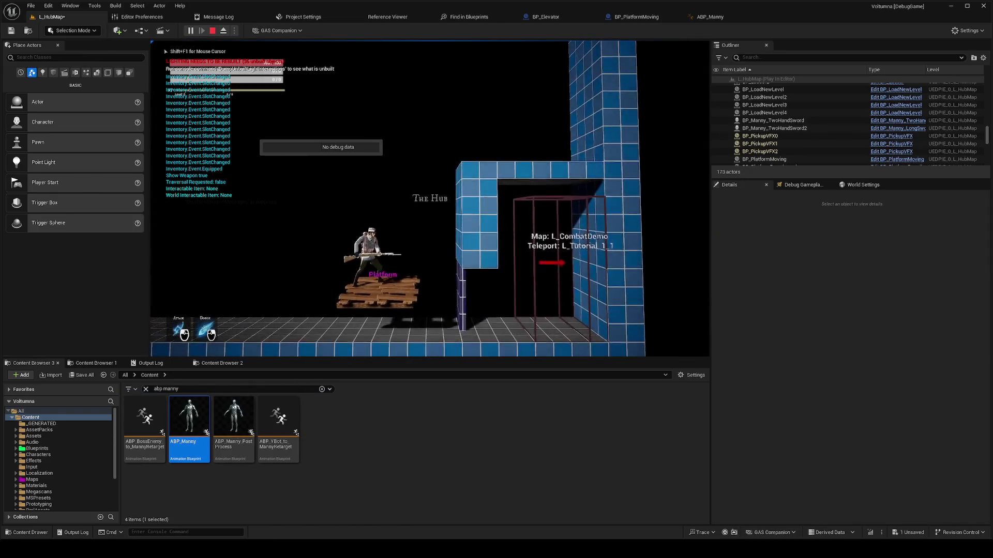
key("Escape")
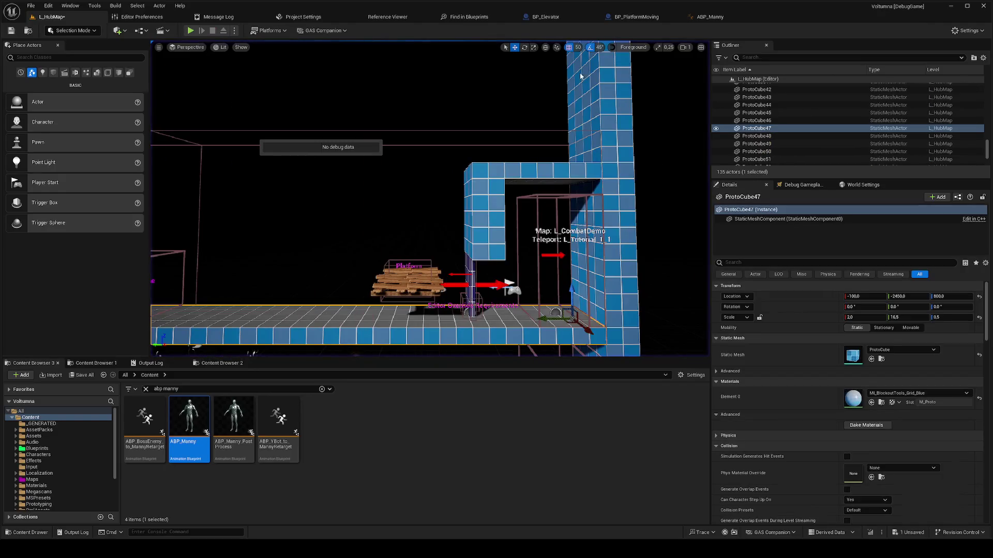
left_click(702, 18)
right_click(401, 287)
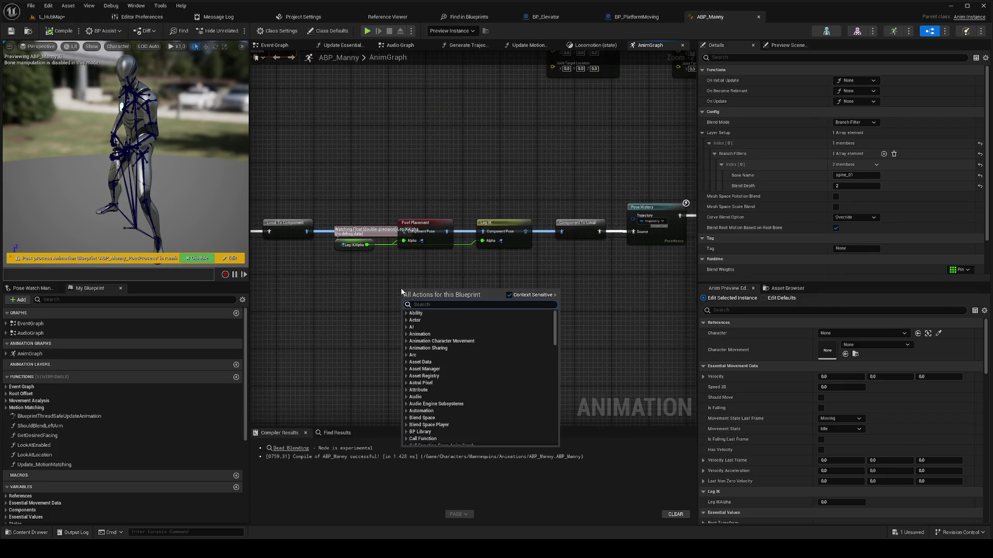
Step: Add a Control Rig node to ABP_Manny's AnimGraph
type("i")
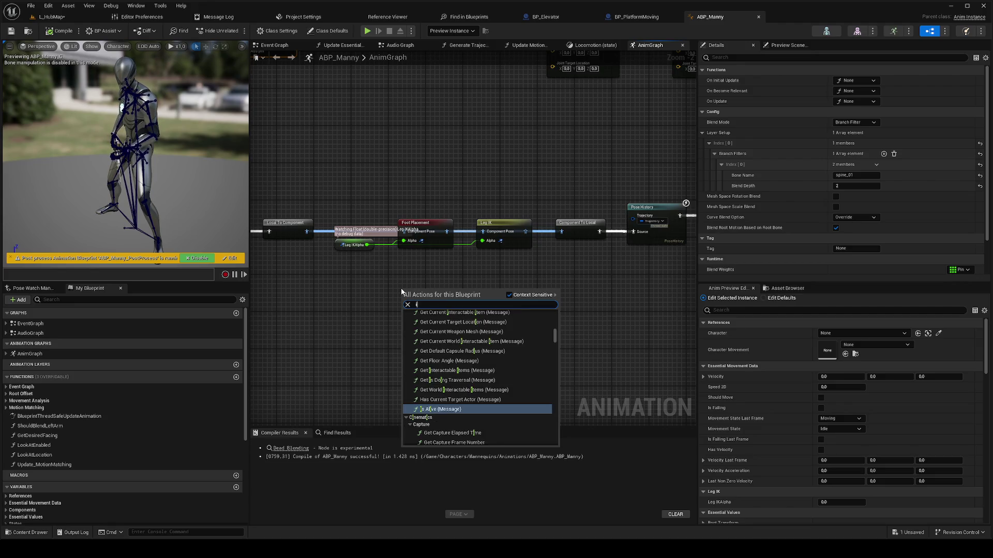
key("BackSpace")
type("control rig")
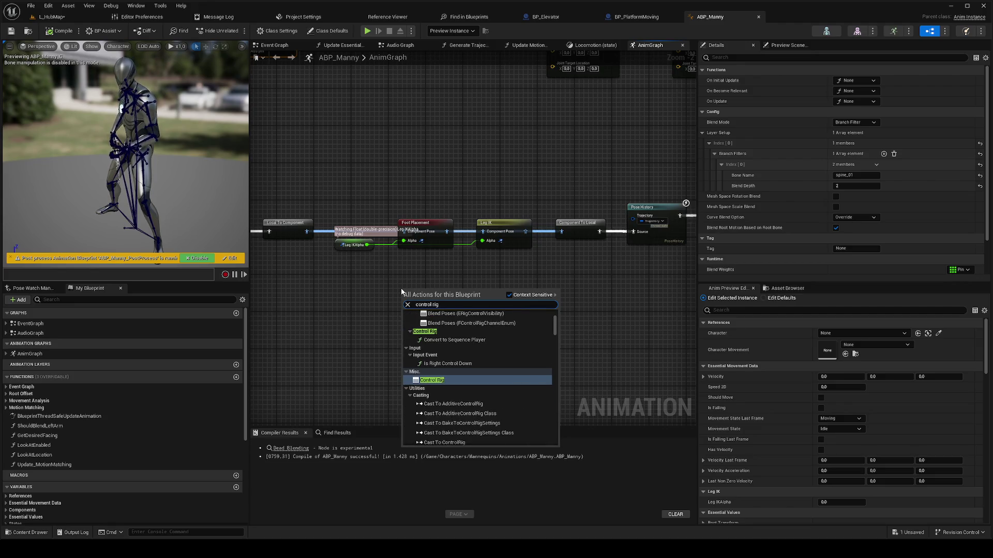
left_click(433, 381)
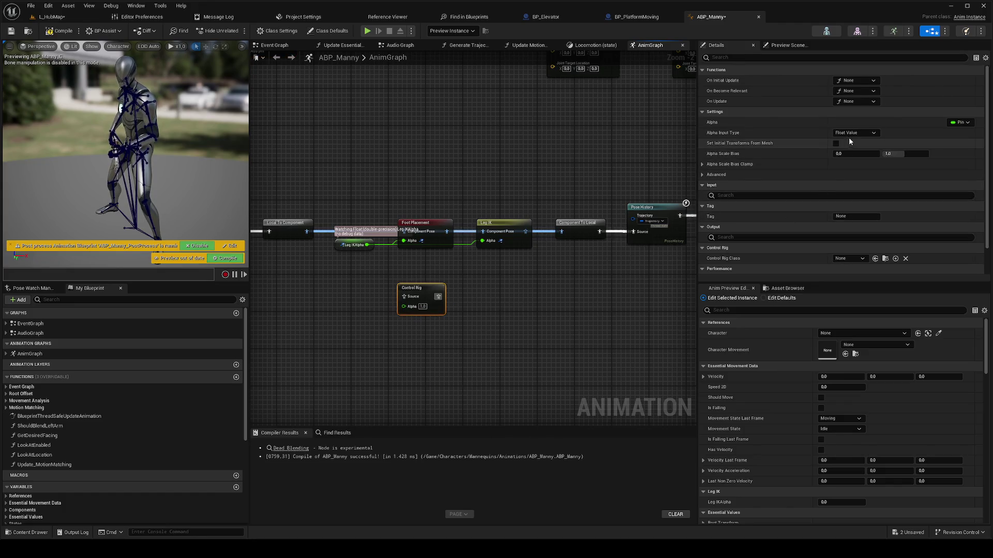
scroll(771, 206, "down", 2)
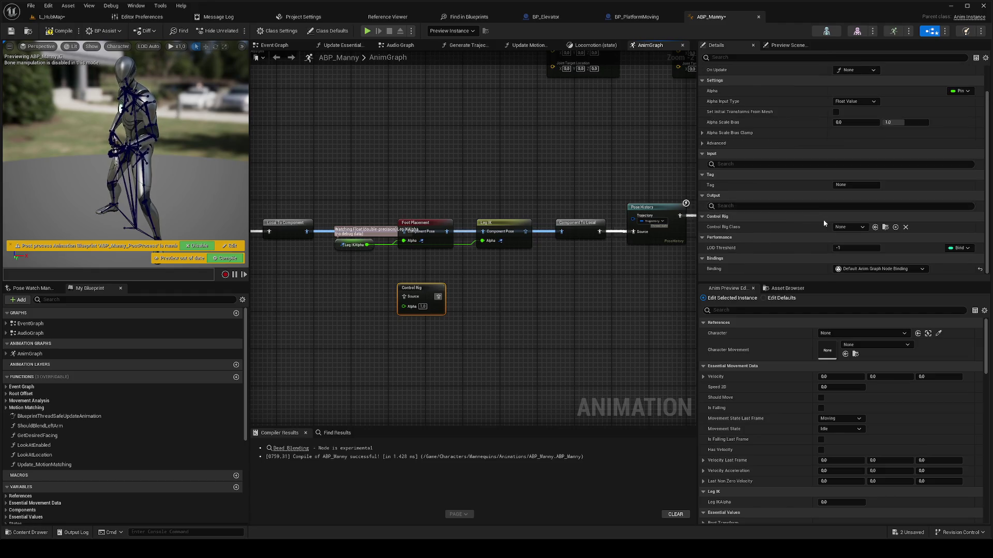
Step: Set the Control Rig class to CR_Mannequin_BasicFootIK, feed Leg IK Alpha into its Alpha, and save
left_click(843, 228)
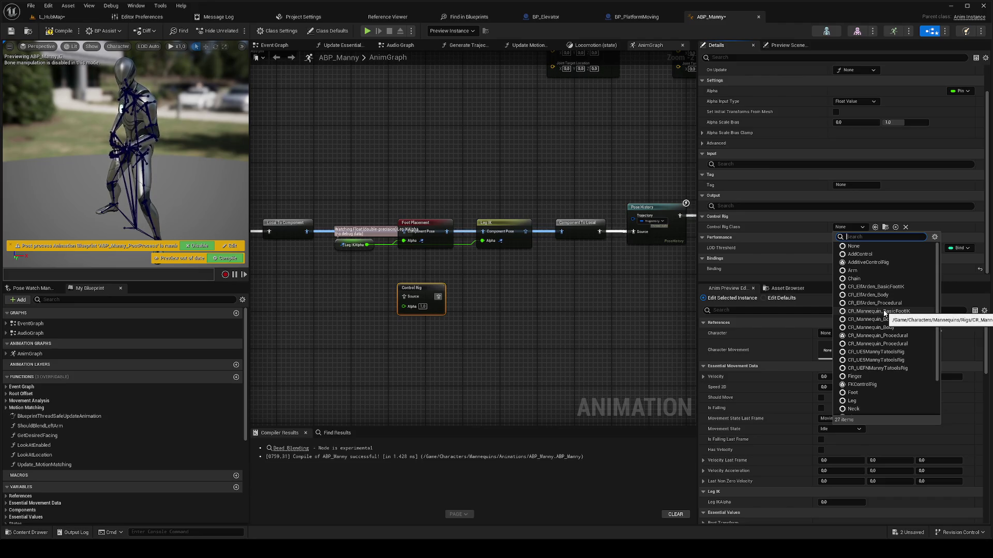
left_click(885, 311)
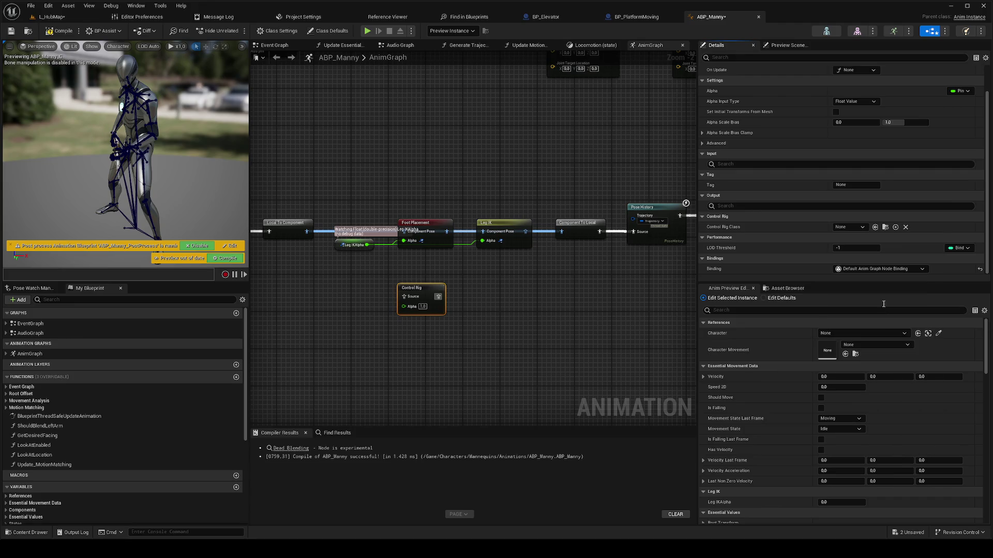
left_click(868, 249)
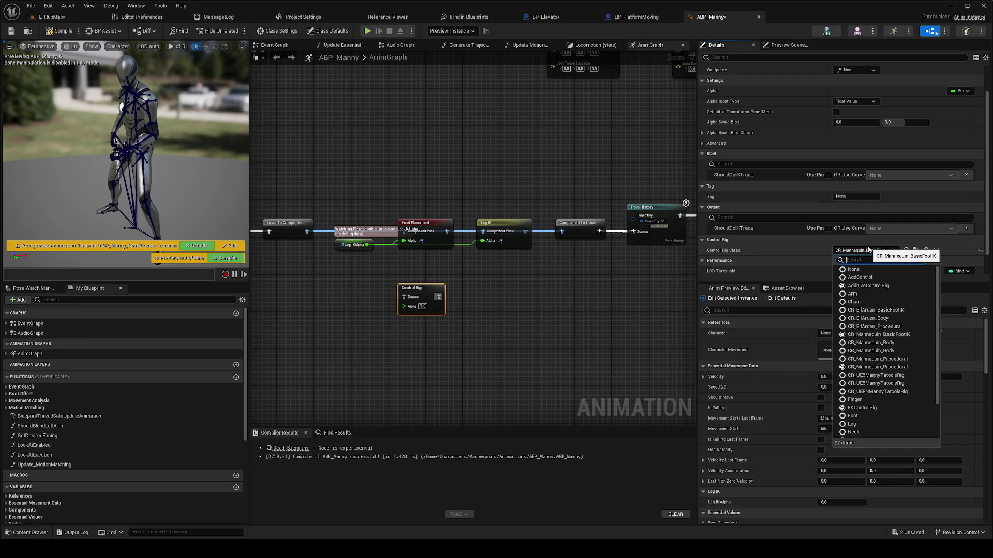
left_click(376, 260)
mouse_move(367, 245)
left_mouse_down()
mouse_move(405, 312)
mouse_move(256, 310)
mouse_move(486, 290)
mouse_move(653, 293)
mouse_move(604, 278)
mouse_move(665, 223)
left_mouse_up()
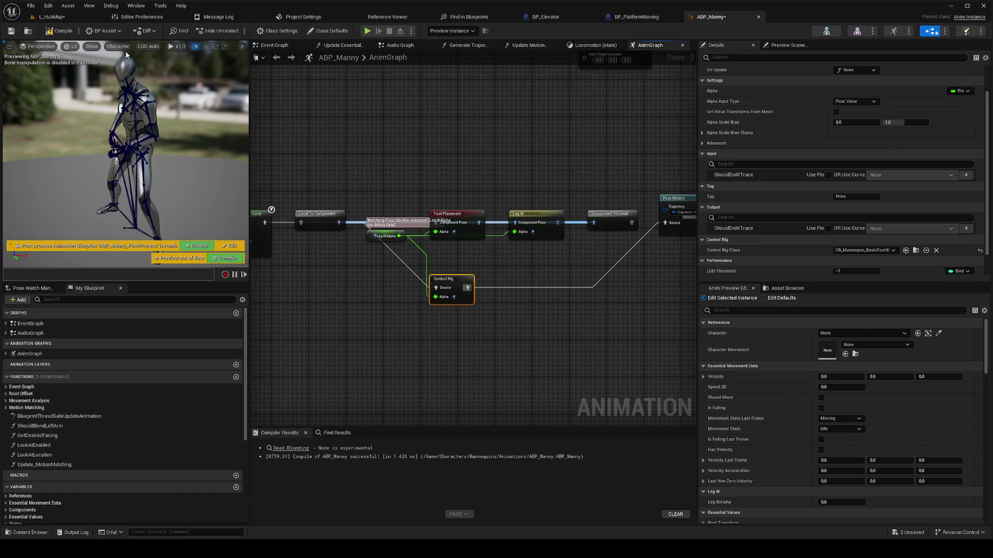
key("ctrl+s")
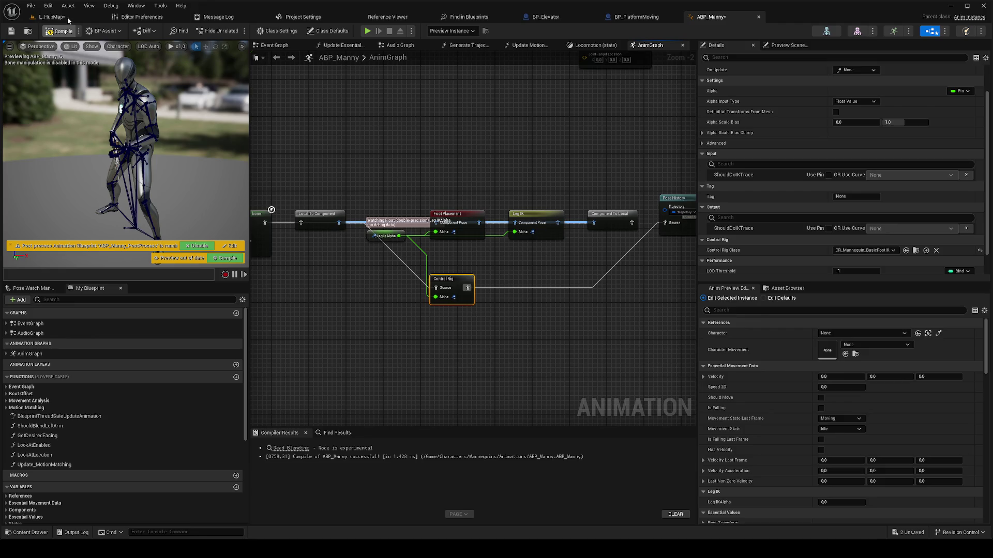
Step: Play L_HubMap from a viewport spot, running the character right along the curved platform, then stop
left_click(67, 17)
right_click(323, 309)
left_click(352, 311)
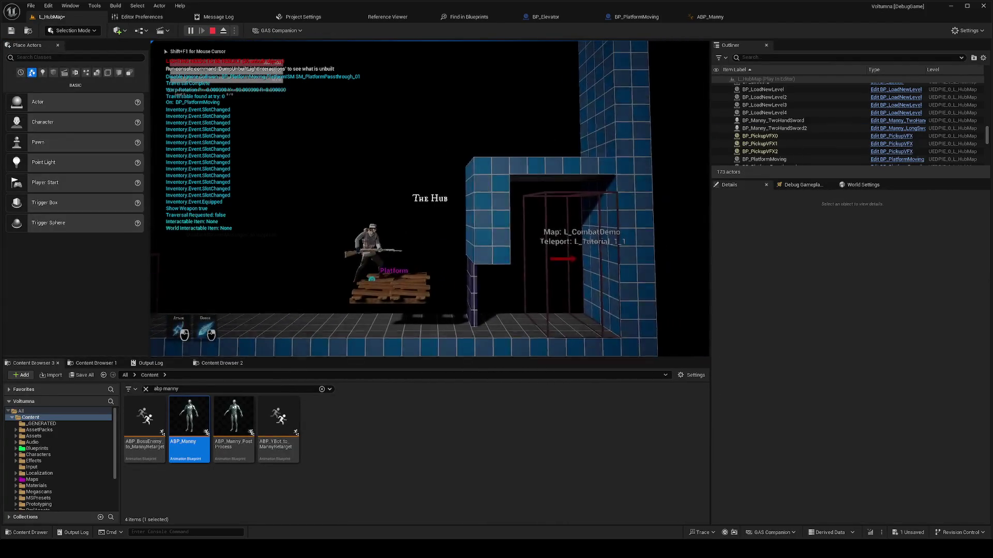
key("d")
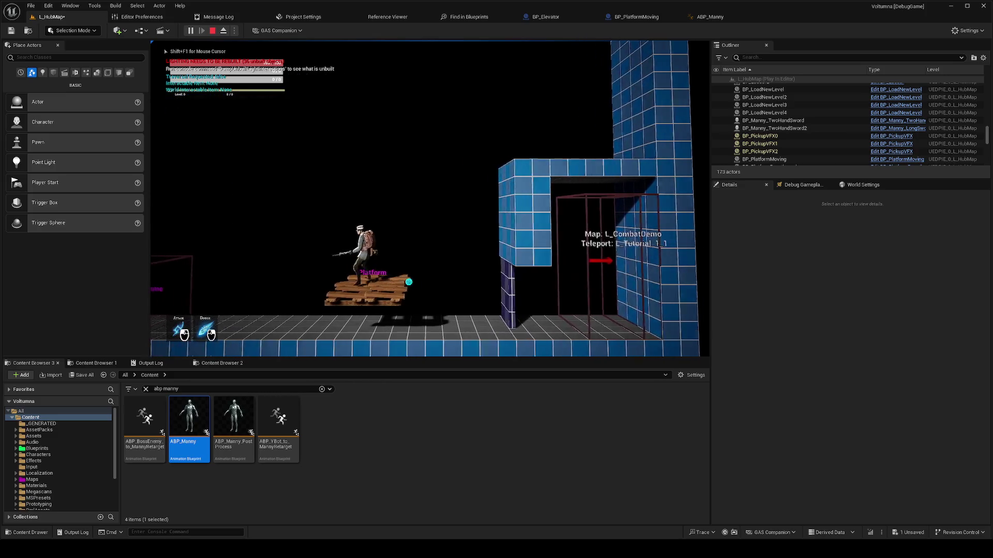
key("shift")
key("d")
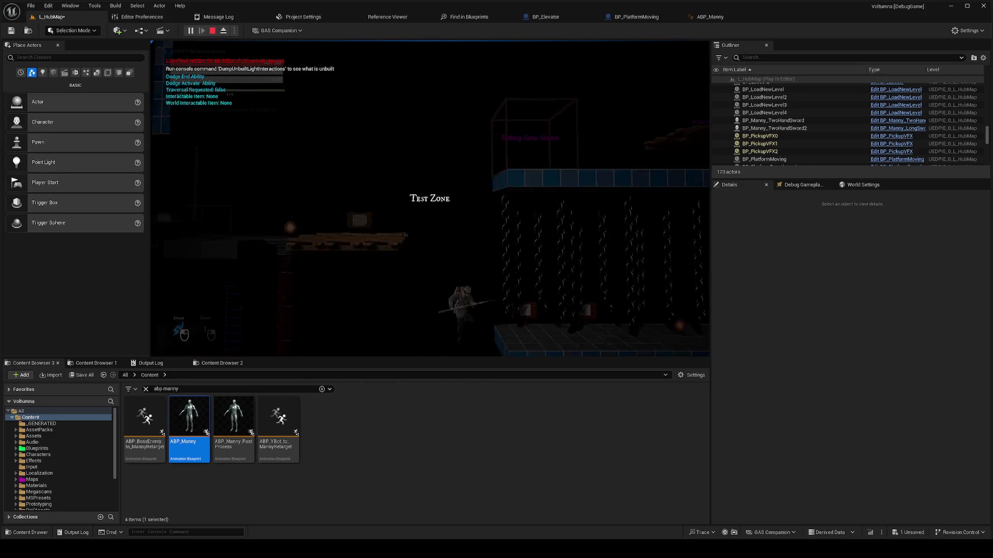
key("d")
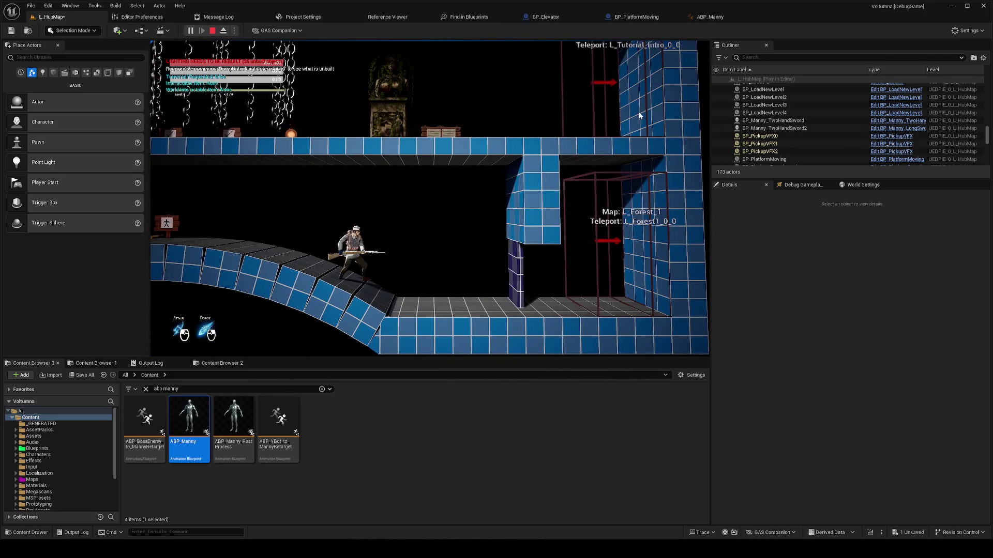
key("F8")
left_click(710, 17)
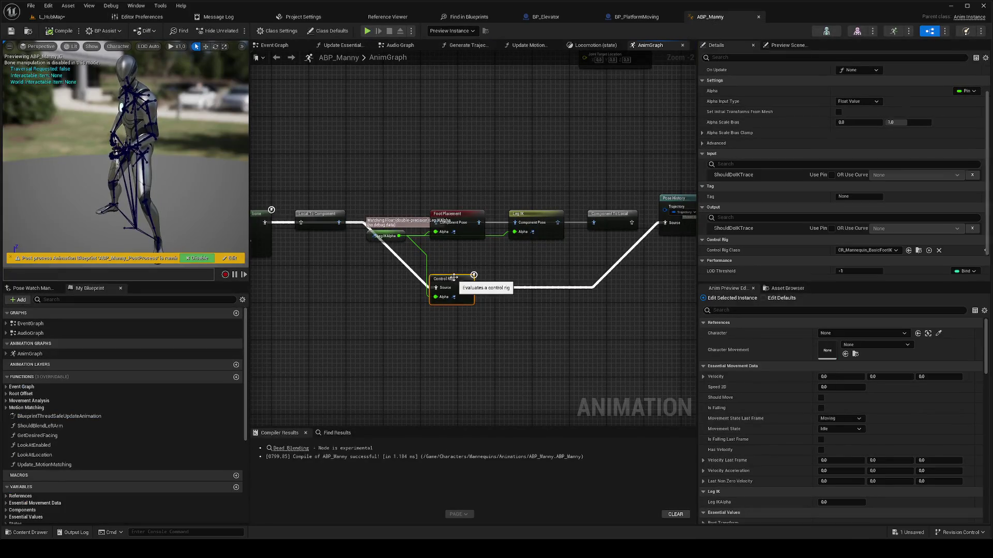
Step: Expose ShouldDoIKTrace as a pin on the Control Rig node and switch it on
scroll(776, 252, "down", 1)
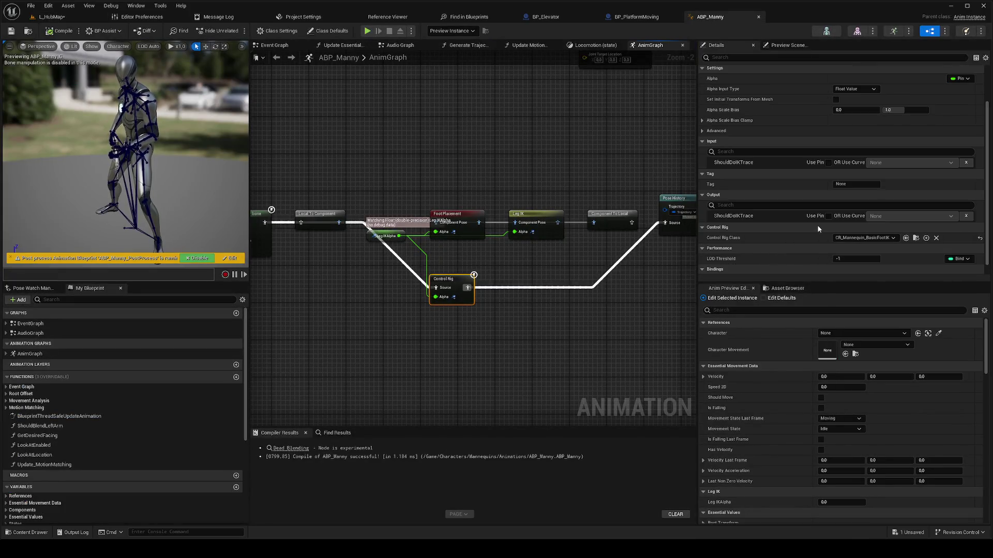
left_click(827, 217)
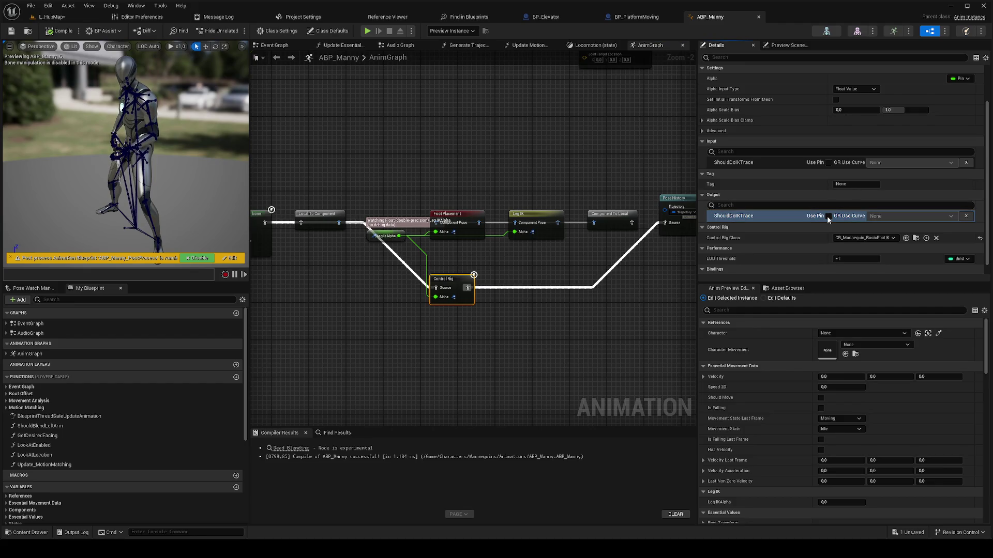
left_click(828, 216)
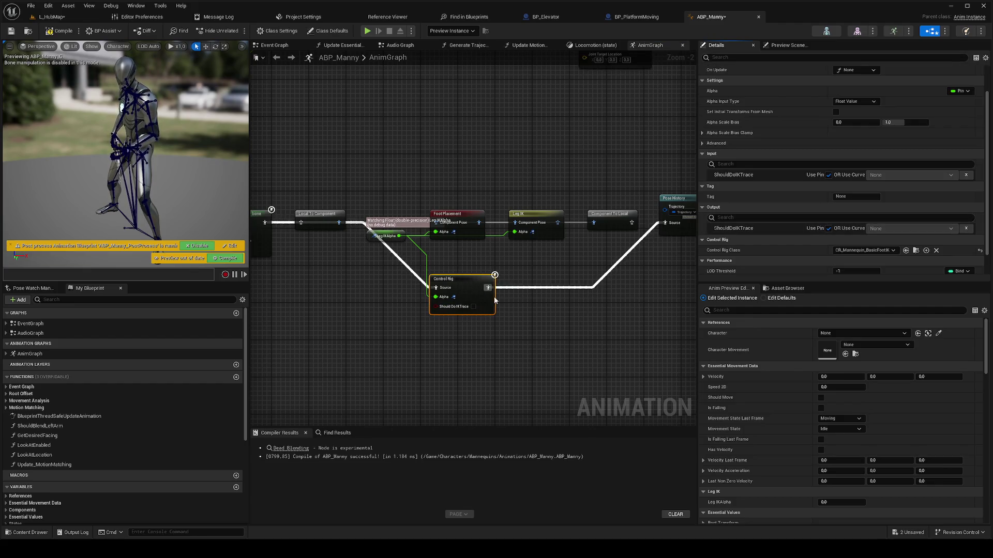
left_click(473, 307)
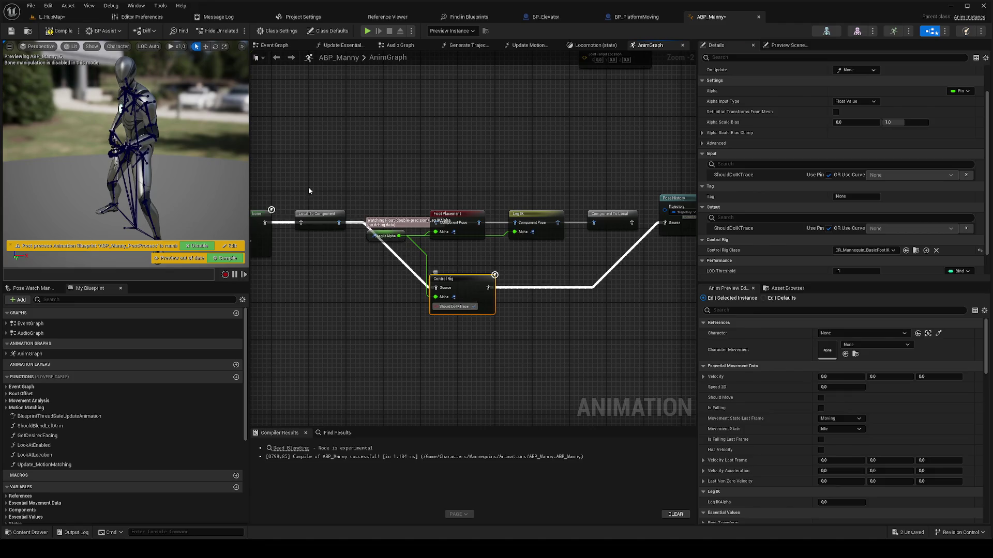
left_click(58, 17)
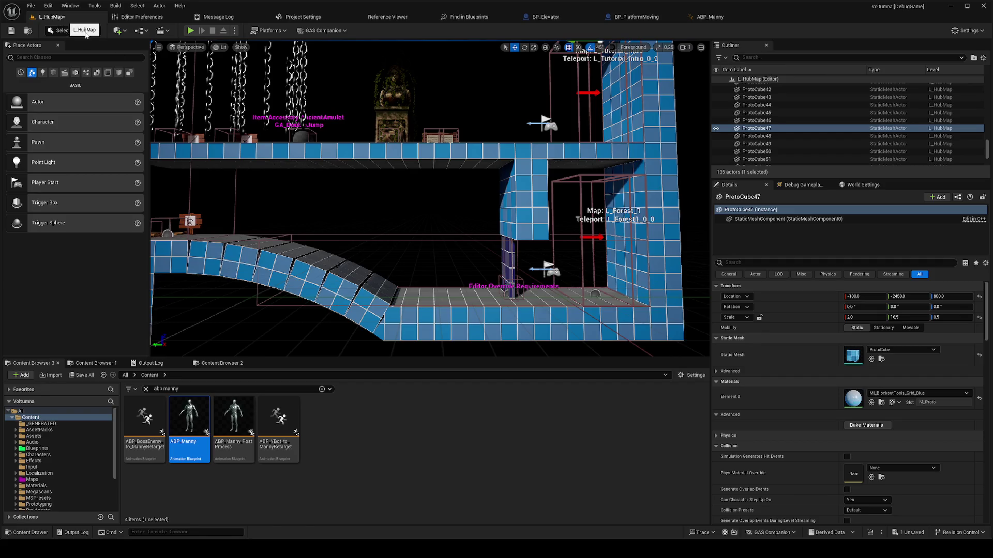
Step: Start a play test and move the character up the ramp, onto the upper platform, and into the elevator
left_click(447, 290)
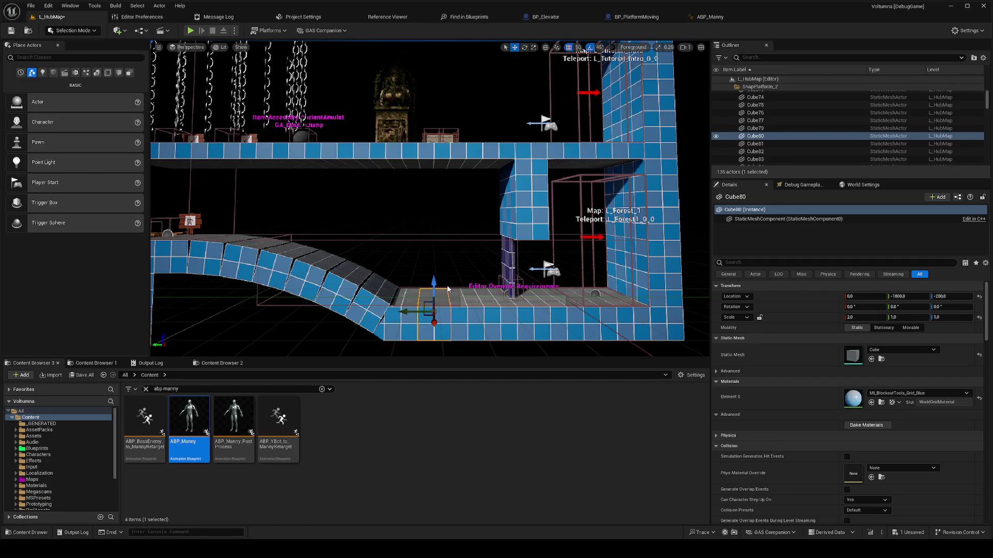
key("alt+p")
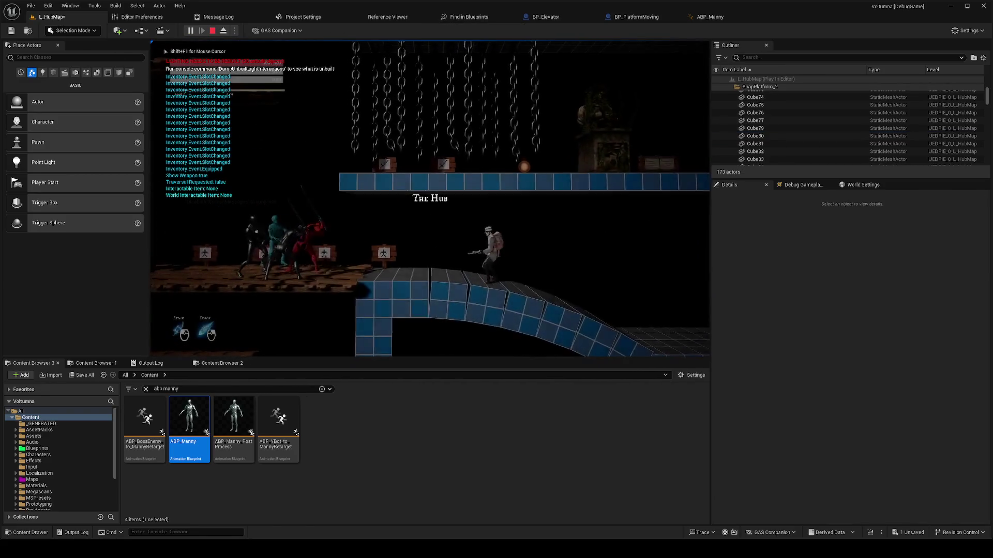
key("a")
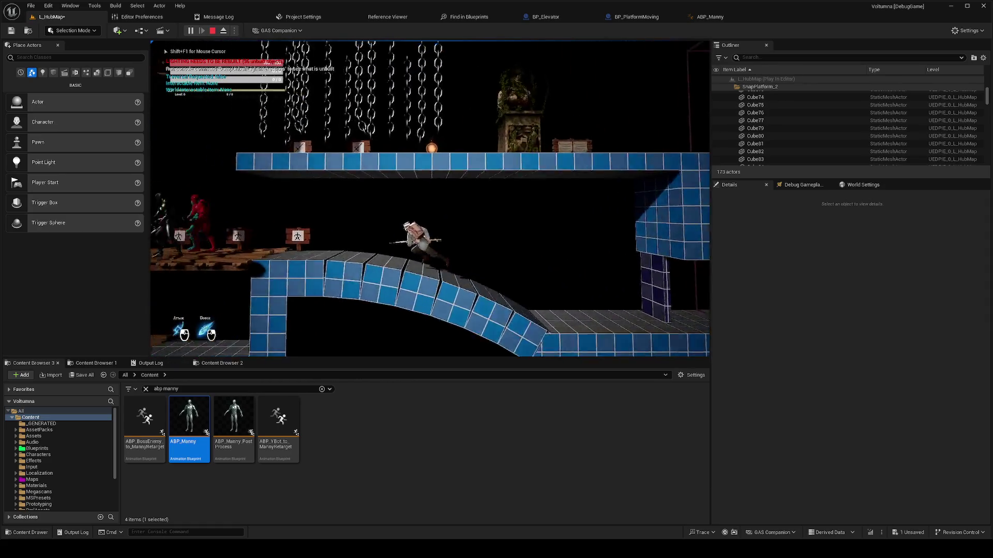
key("d")
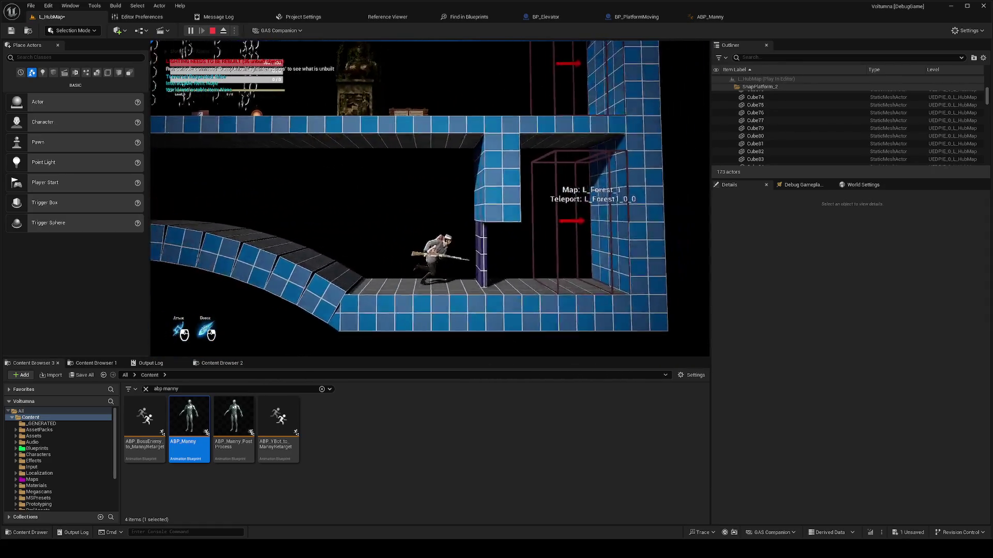
key("a")
key("space")
key("a")
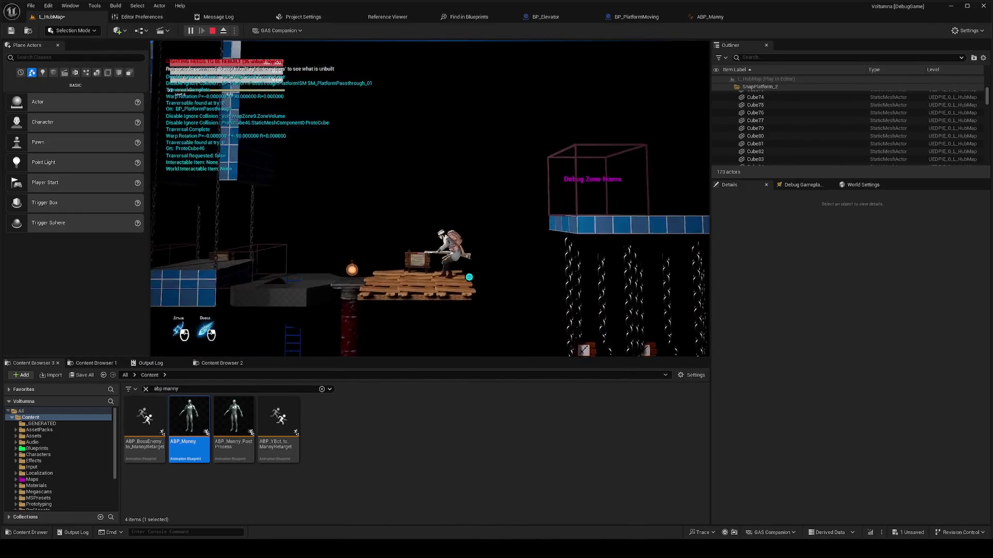
key("f")
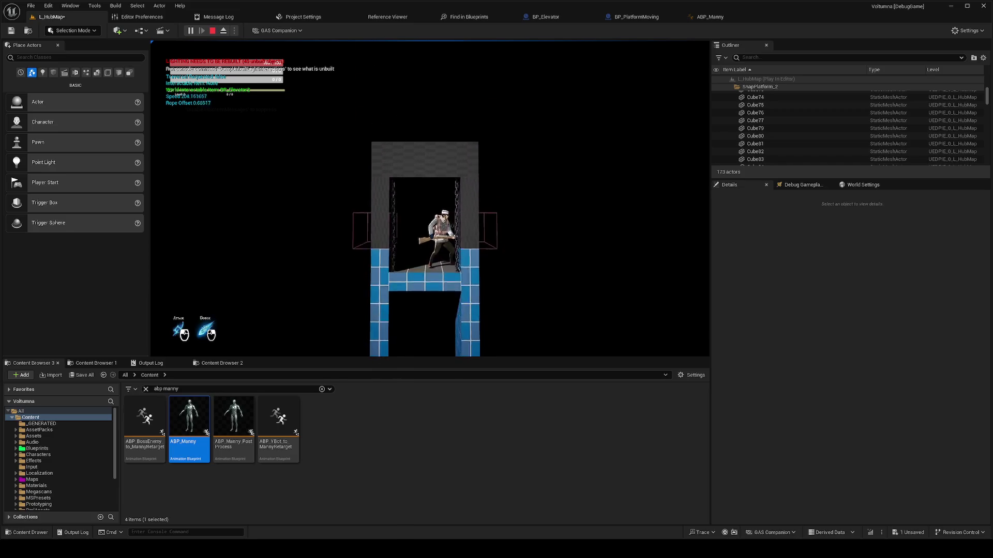
Step: Dodge, mantle onto the blue ledge, ride the moving platform, and run into the Test Zone
right_click(430, 199)
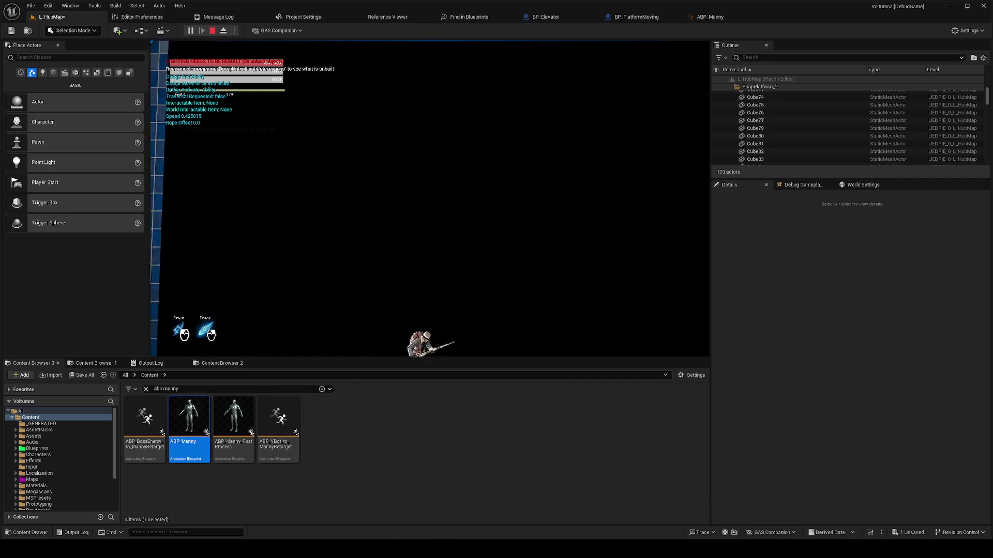
key("space")
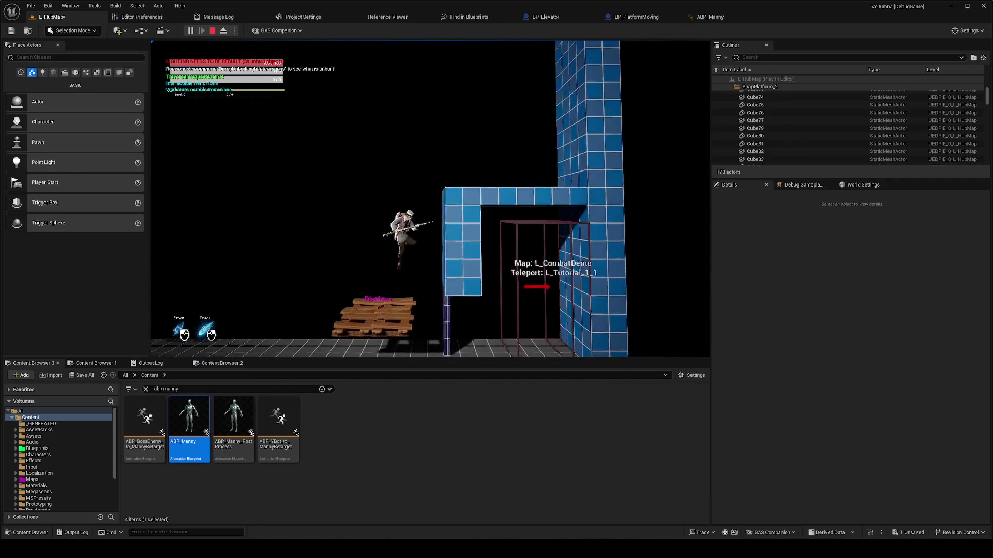
key("a")
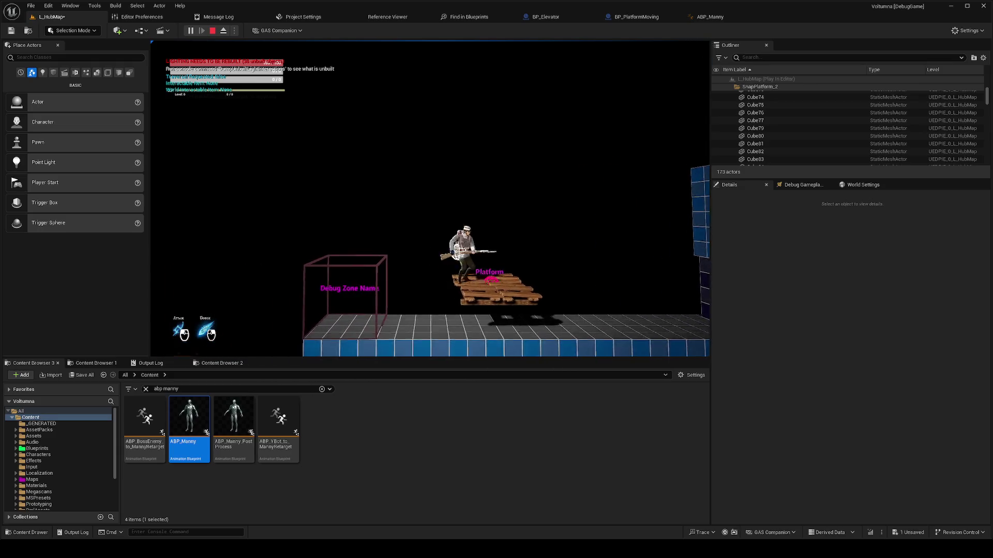
right_click(430, 198)
key("d")
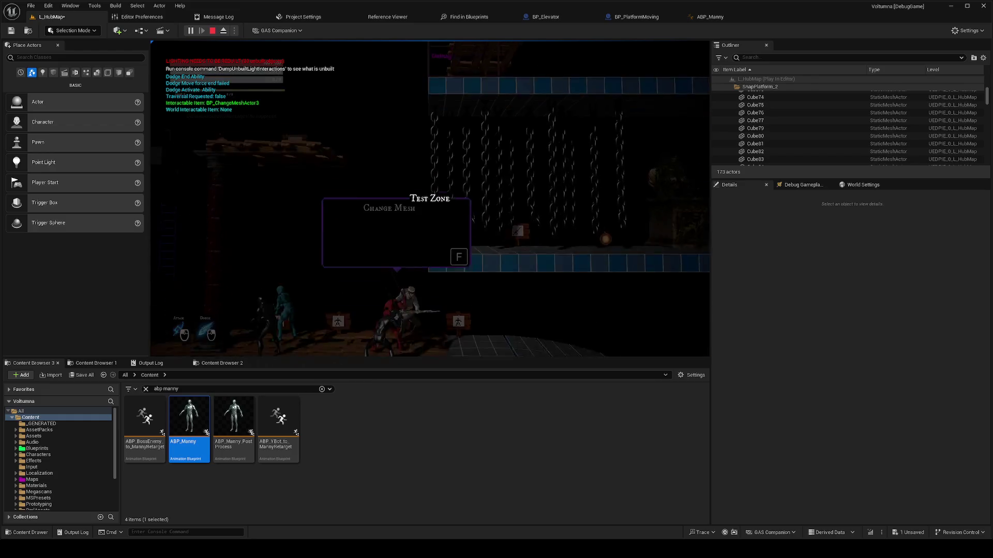
key("d")
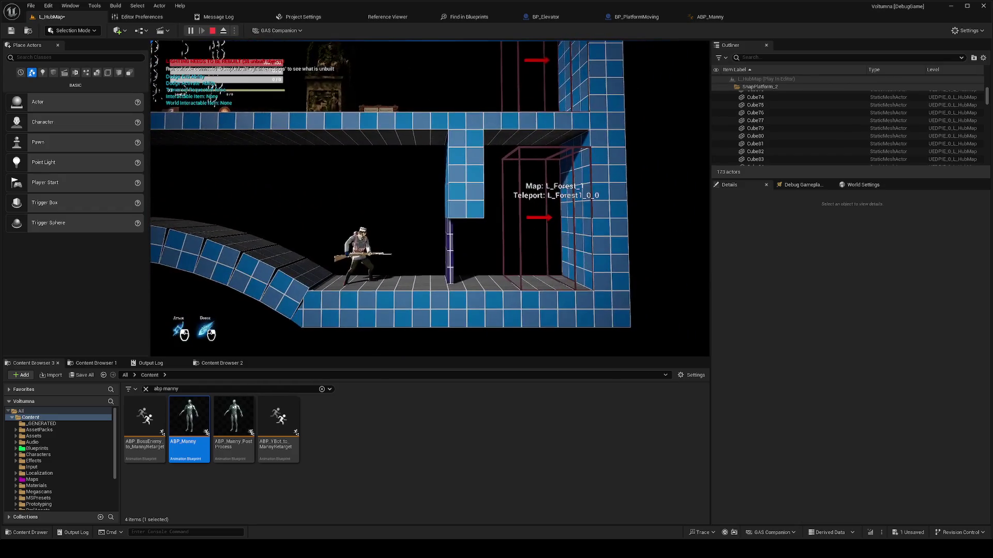
left_click(710, 16)
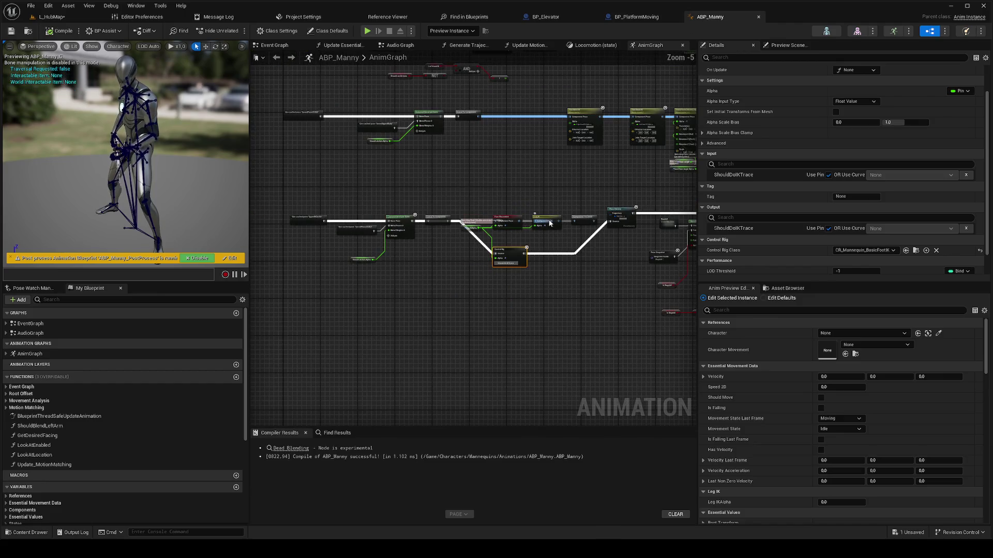
Step: Delete the Mesh Root node in BP_PlatformMoving's Event Graph and select the Path Finding node
left_click(637, 17)
scroll(569, 264, "down", 3)
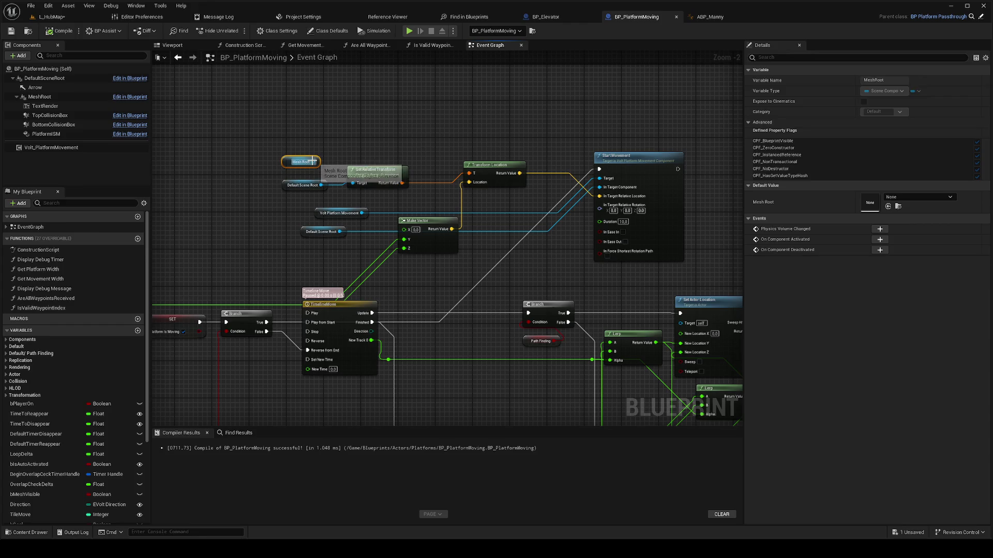
key("Delete")
scroll(493, 287, "down", 1)
left_click_drag(493, 287, 417, 200)
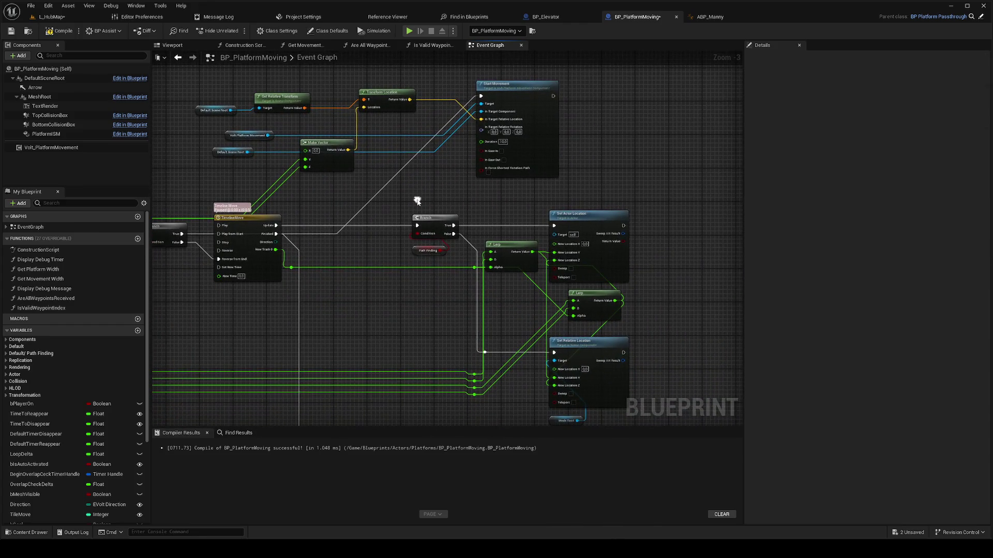
left_click_drag(408, 299, 454, 295)
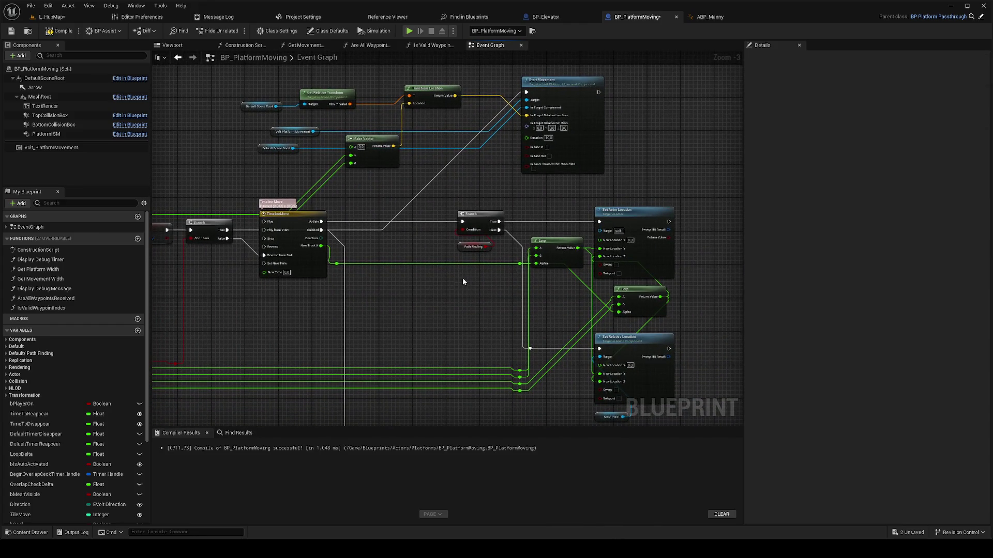
left_click(462, 248)
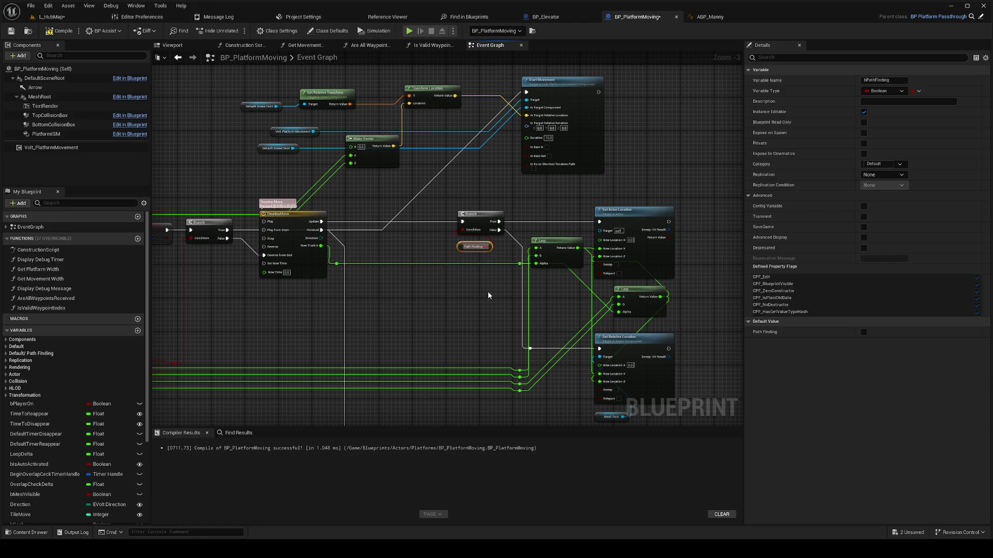
mouse_move(488, 295)
left_mouse_down()
mouse_move(500, 304)
mouse_move(508, 293)
mouse_move(471, 233)
mouse_move(490, 209)
left_mouse_up()
Step: Duplicate the Branch and Path Finding nodes and add a Select Vector for Start Movement's target location
key("ctrl+c")
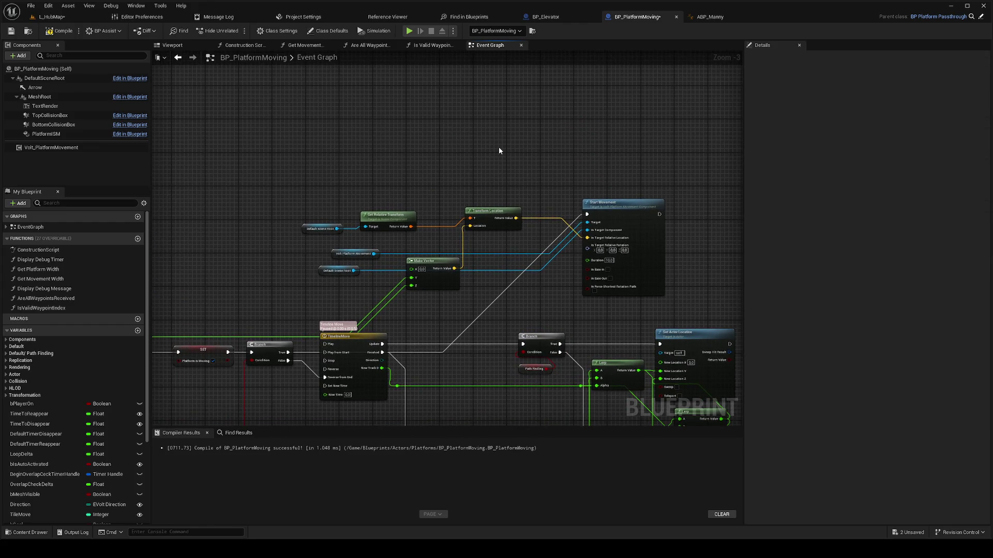
key("ctrl+v")
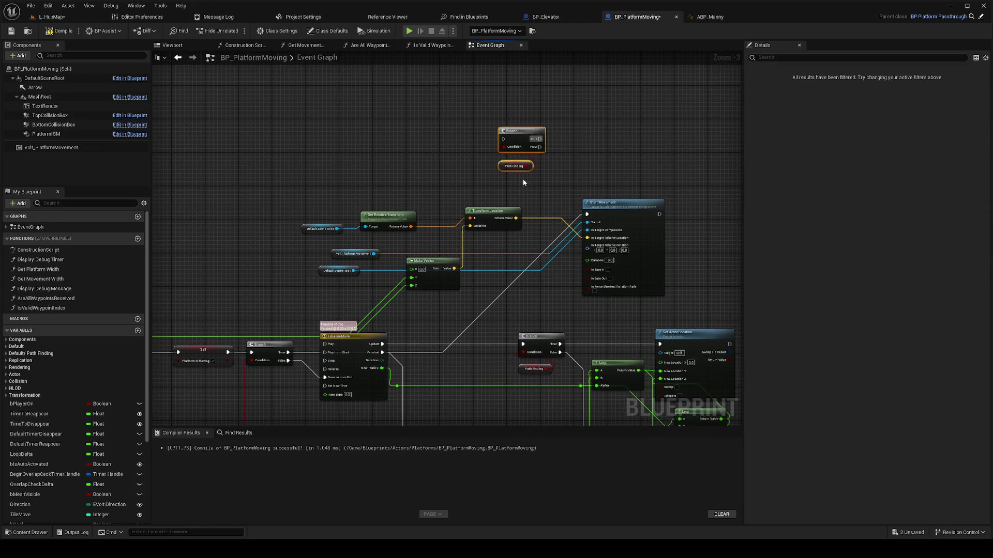
left_click_drag(588, 238, 577, 166)
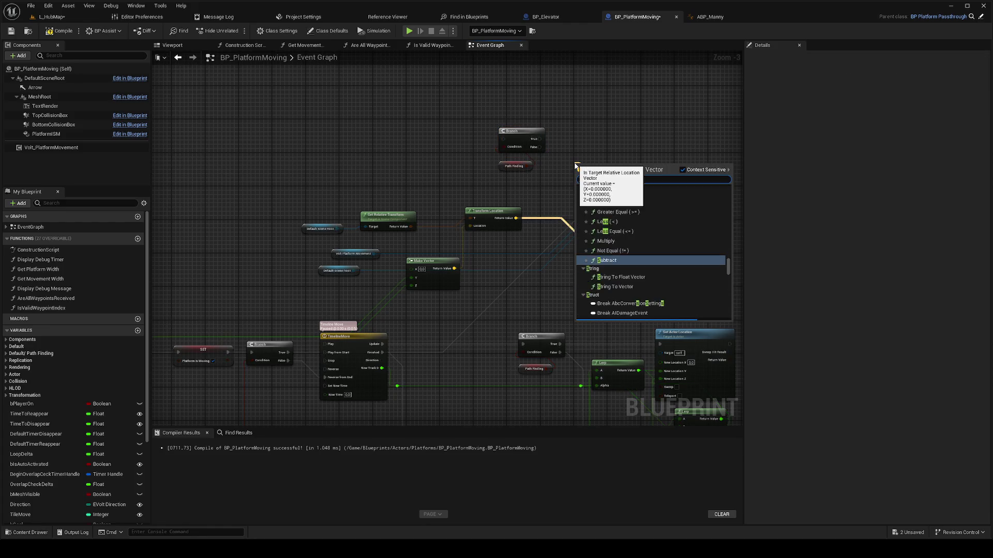
type("sele")
key("Return")
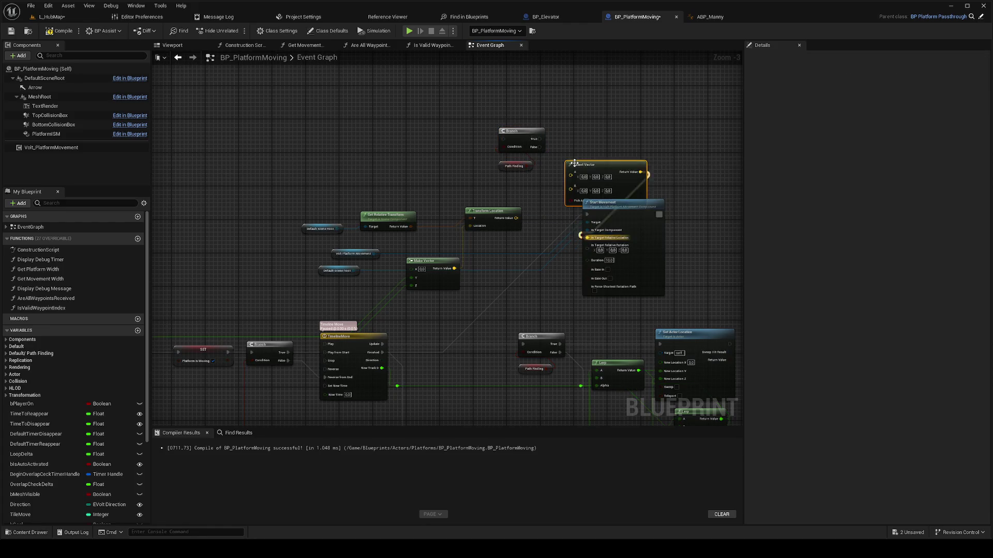
Step: Wire Path Finding into Select Vector's pick input and Make Vector's result into Select Vector
left_click_drag(524, 168, 572, 200)
right_click(592, 148)
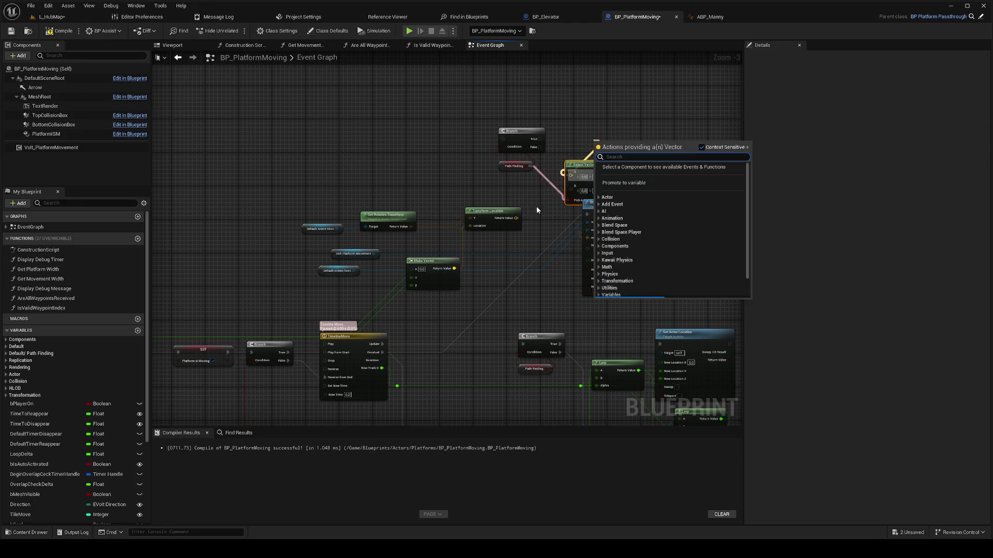
key("Escape")
mouse_move(454, 269)
left_mouse_down()
mouse_move(569, 177)
mouse_move(516, 218)
left_mouse_up()
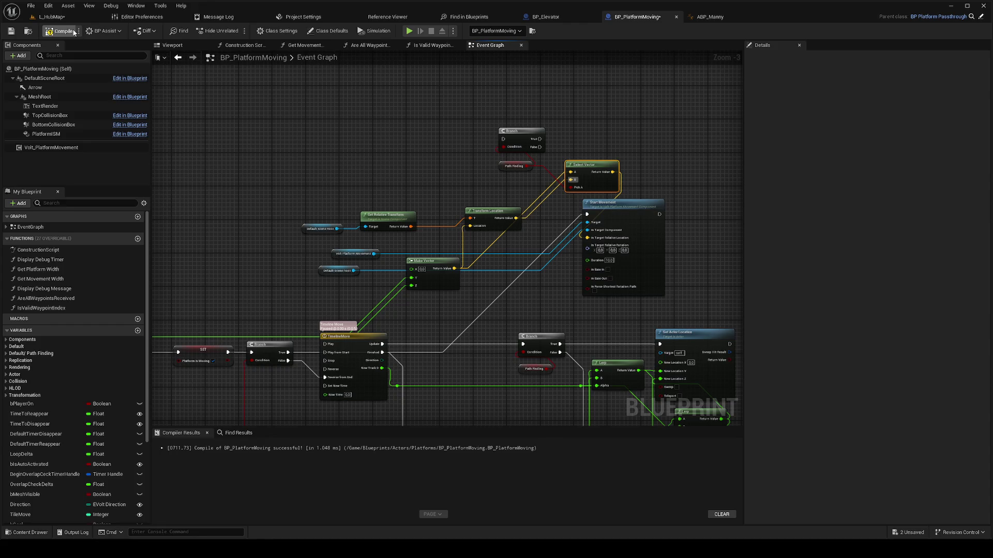
Step: Delete the duplicated Branch node and review the Set Play Rate and Branch nodes
mouse_move(483, 151)
left_mouse_down()
mouse_move(545, 152)
mouse_move(517, 145)
left_mouse_up()
key("Delete")
scroll(422, 163, "down", 2)
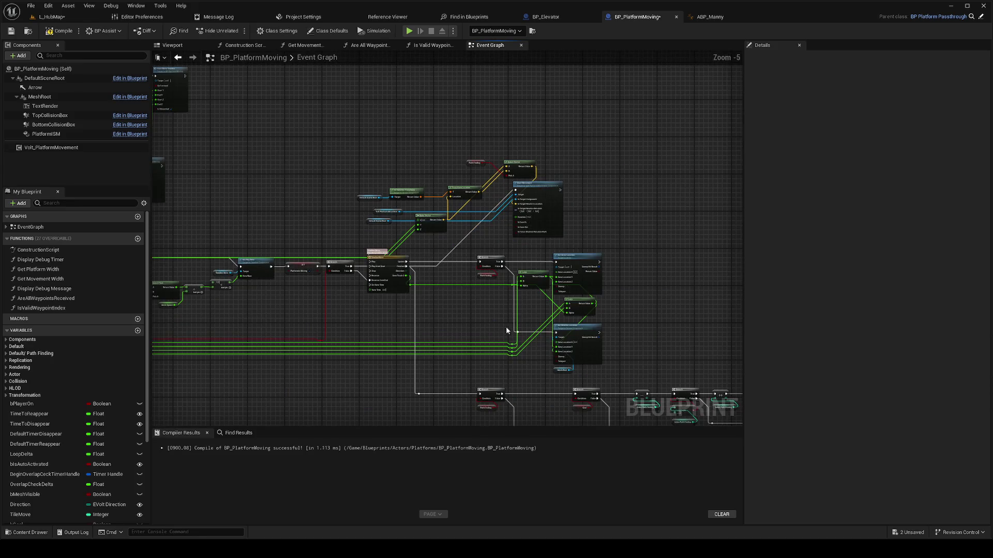
scroll(573, 377, "up", 2)
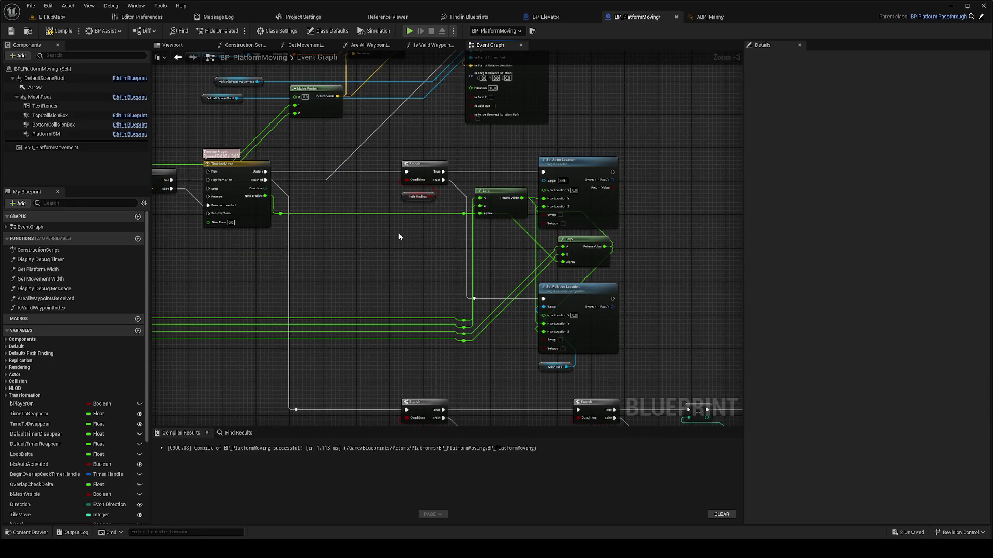
left_click_drag(413, 239, 643, 253)
left_click(54, 17)
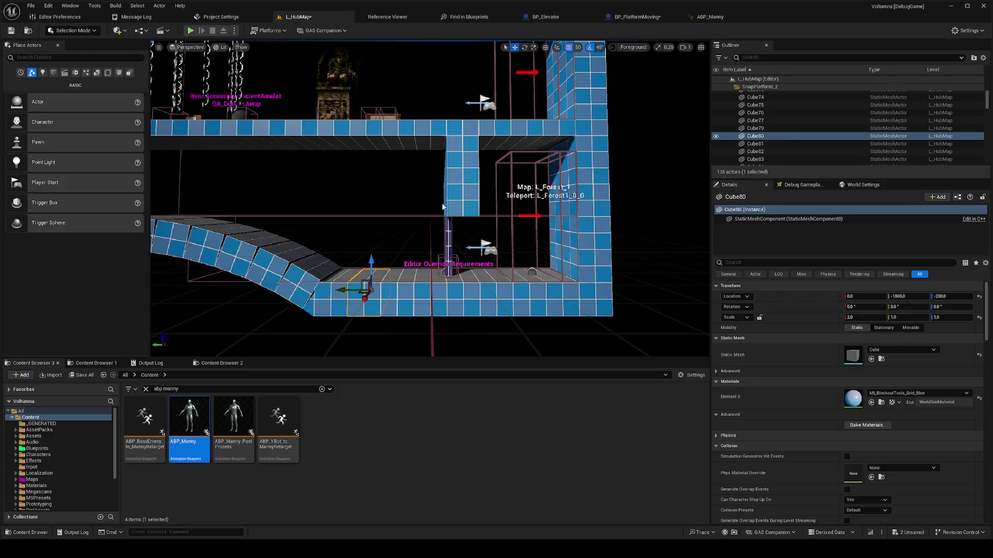
Step: Select the pallet moving platform in L_HubMap and turn on its Path Finding option
left_click_drag(439, 224, 439, 223)
left_click(439, 223)
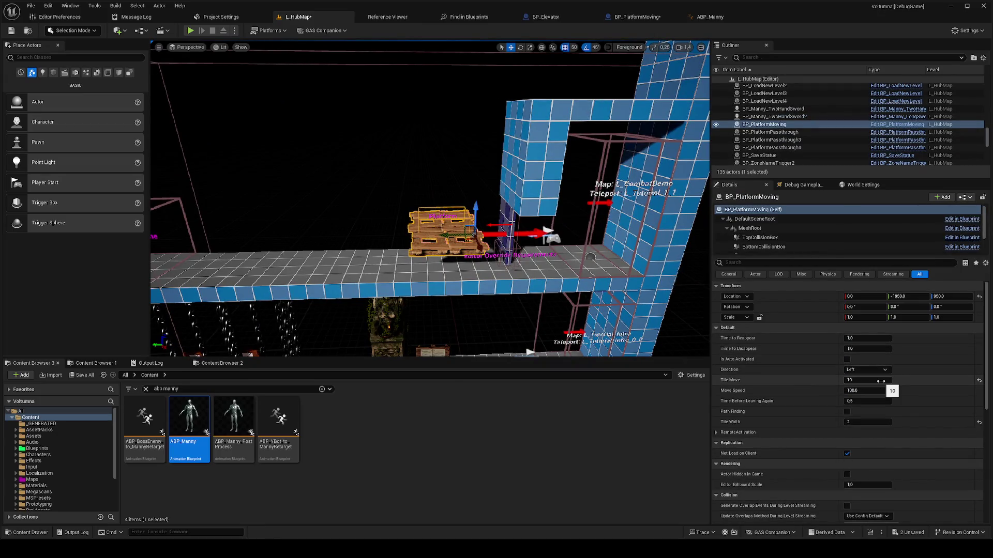
scroll(880, 381, "down", 1)
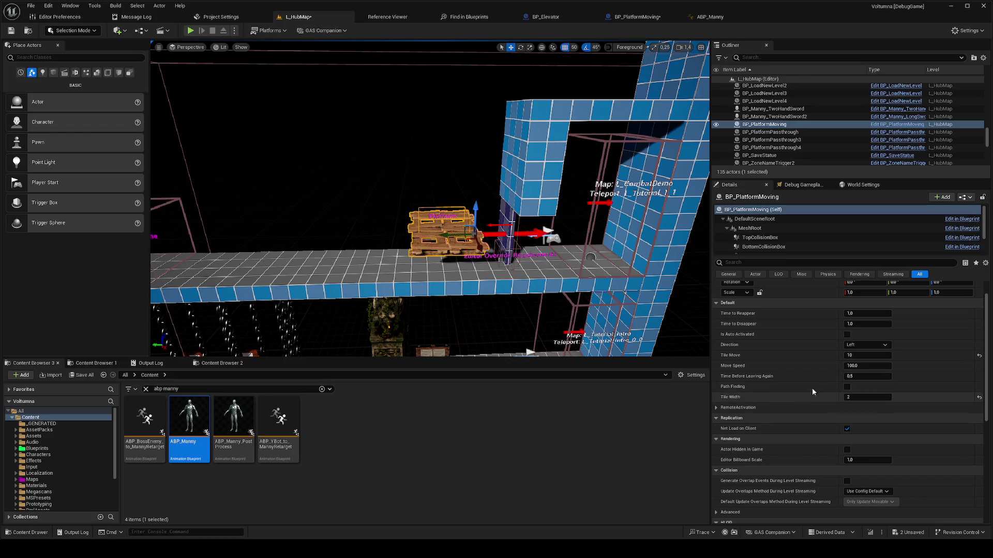
left_click(848, 388)
Step: Play the level from a floor spot, stop, reselect the platform, and switch to ABP_Manny
right_click(294, 269)
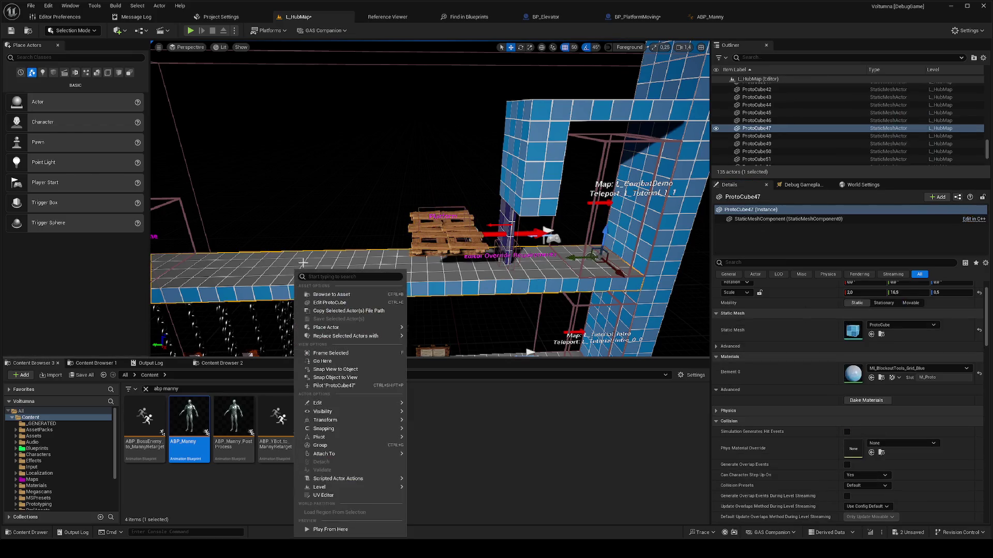
left_click(333, 523)
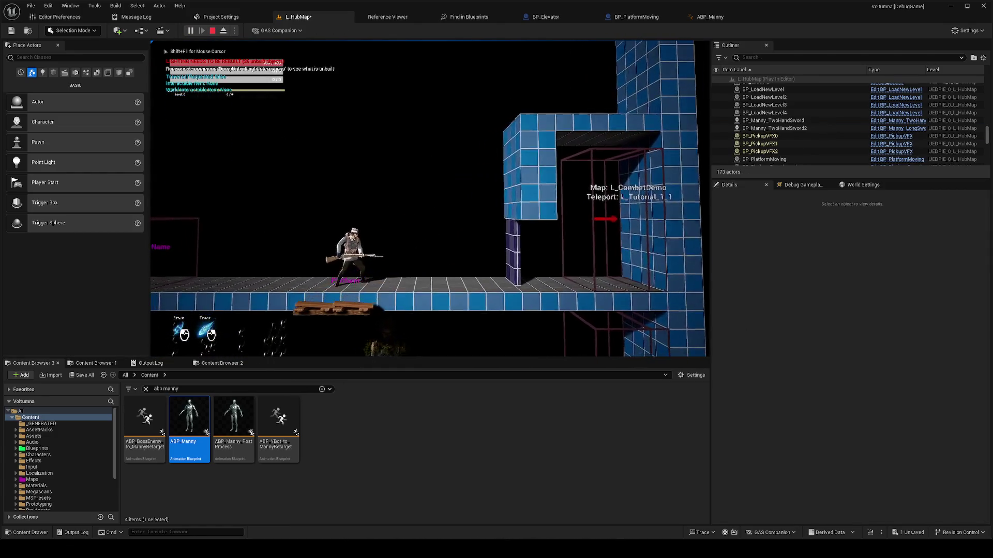
key("Escape")
left_click(440, 247)
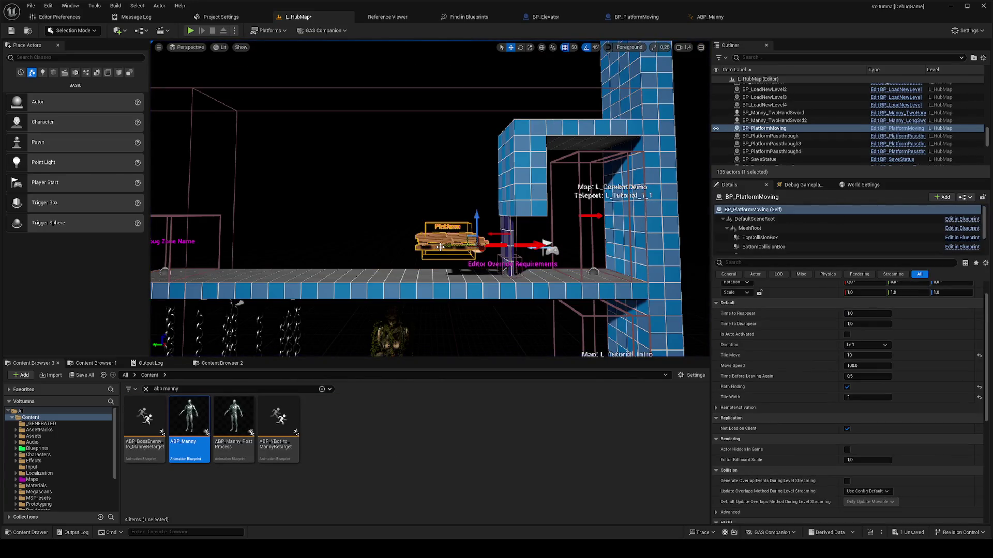
left_click(706, 18)
scroll(517, 285, "down", 4)
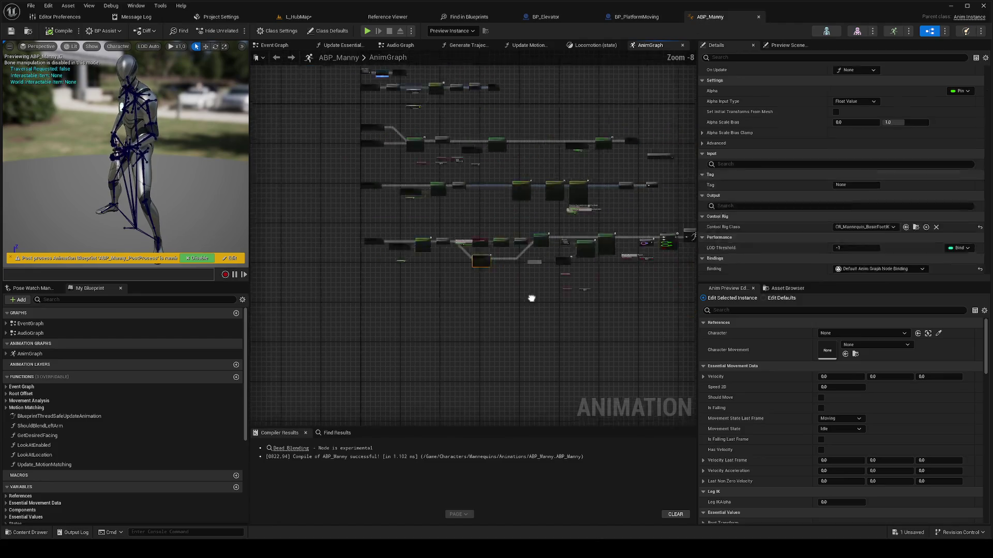
Step: Go through BP_Elevator to BP_PlatformMoving's graph and pan to the overlap event nodes
left_click(575, 15)
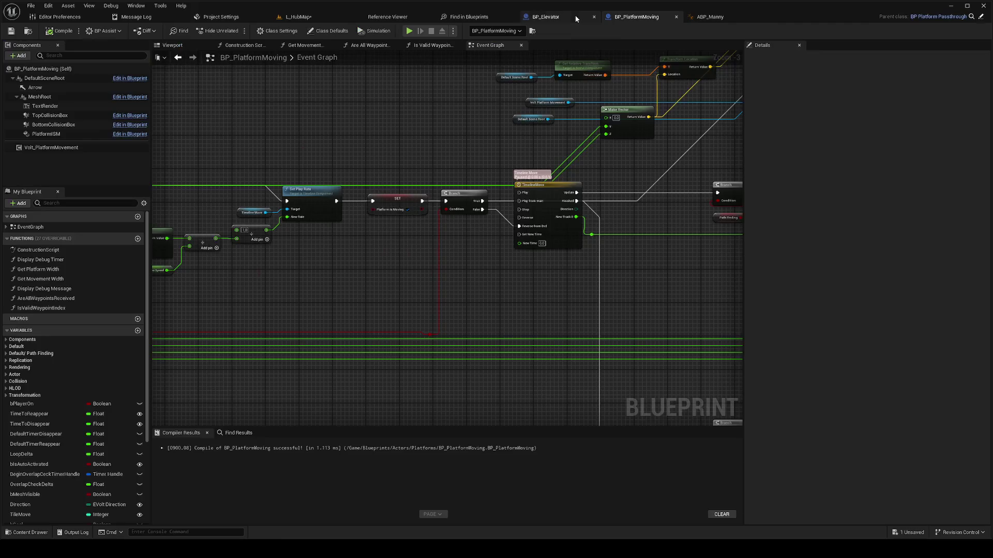
scroll(603, 277, "up", 3)
scroll(603, 281, "down", 5)
left_click(636, 16)
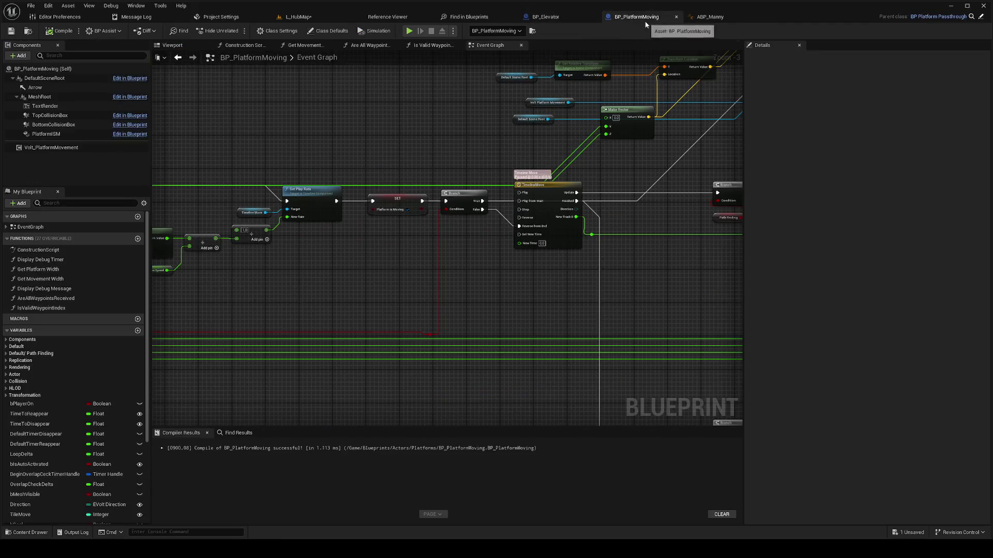
scroll(569, 259, "down", 2)
mouse_move(547, 276)
left_mouse_down()
mouse_move(594, 335)
mouse_move(572, 332)
mouse_move(574, 362)
mouse_move(457, 188)
mouse_move(533, 312)
left_mouse_up()
scroll(458, 189, "up", 3)
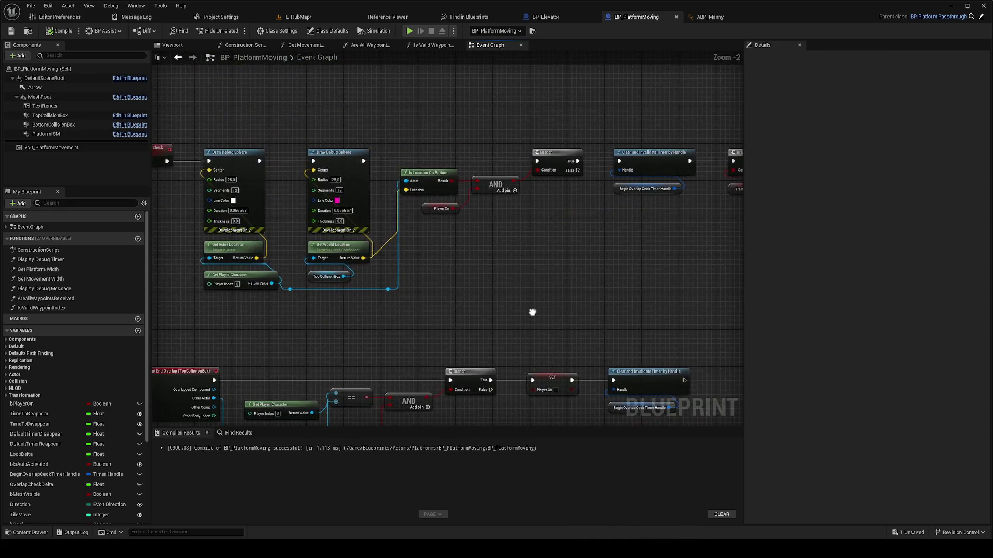
scroll(533, 312, "down", 2)
Step: Search the blueprint for 'pathfinding', jump to Get bPathFinding, and inspect the Start Moving Platform node
left_click(234, 434)
type("pathfinding")
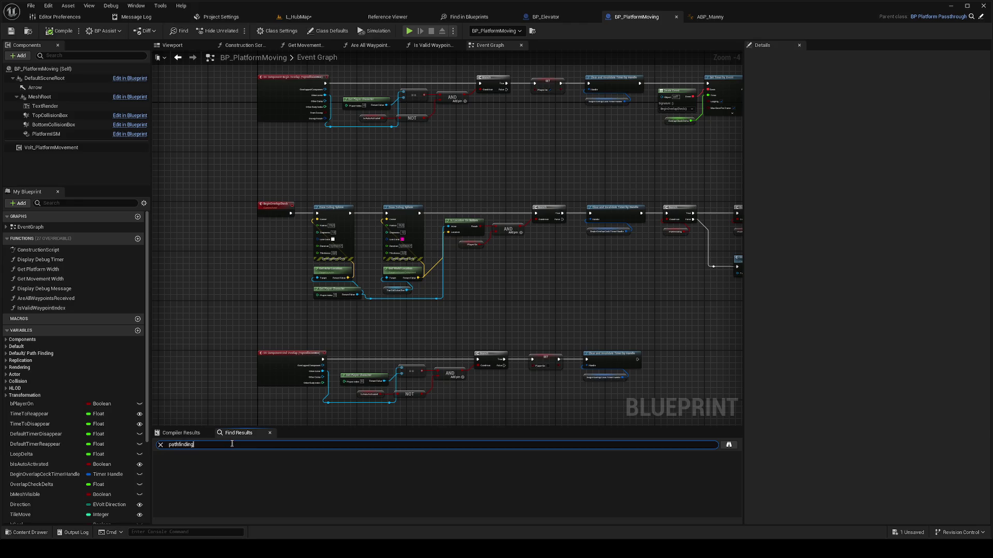
key("Return")
double_click(197, 509)
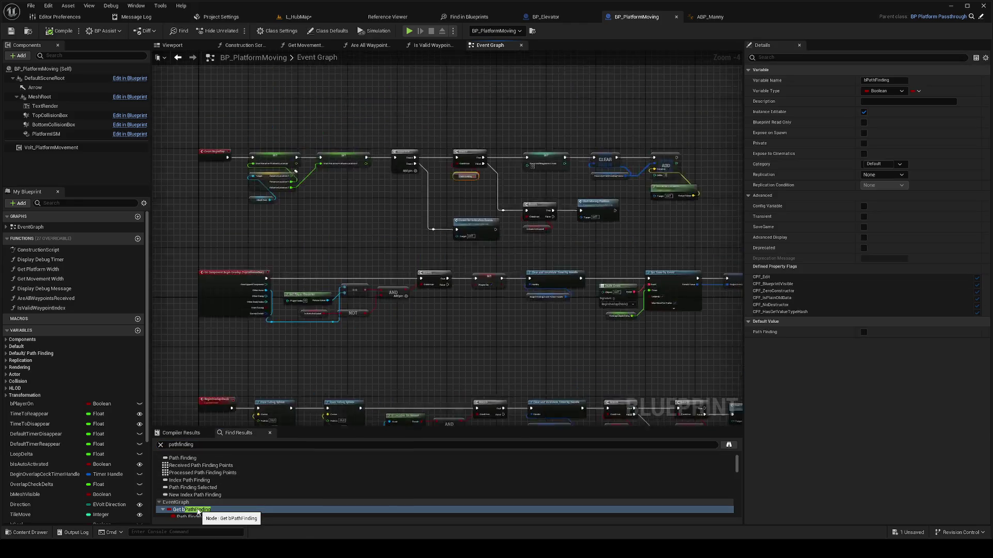
scroll(532, 362, "up", 3)
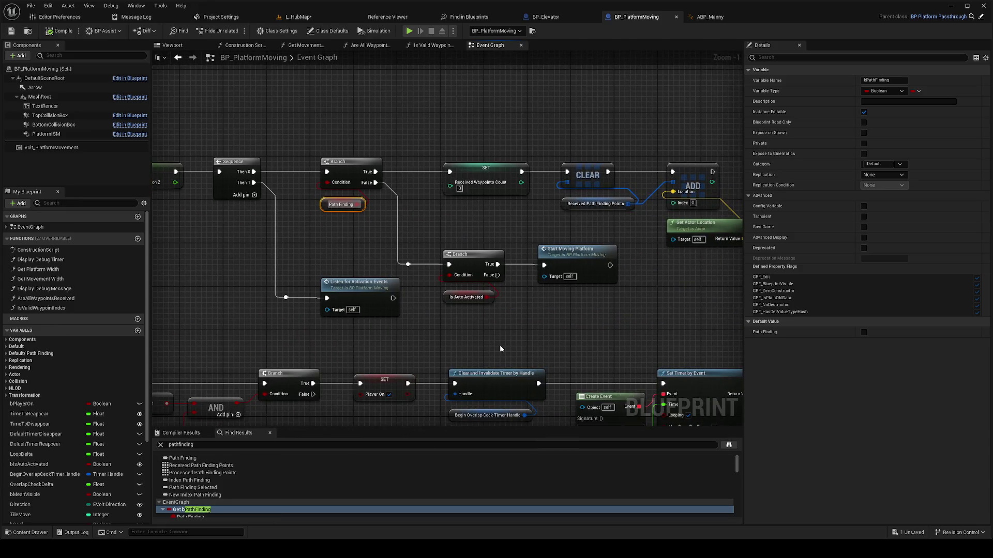
left_click(566, 260)
scroll(578, 257, "down", 4)
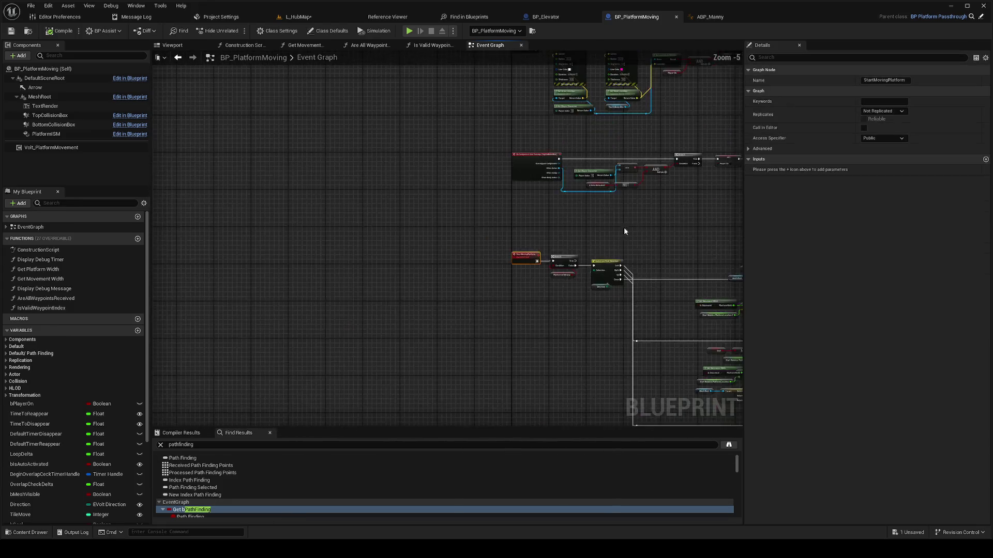
scroll(569, 302, "up", 3)
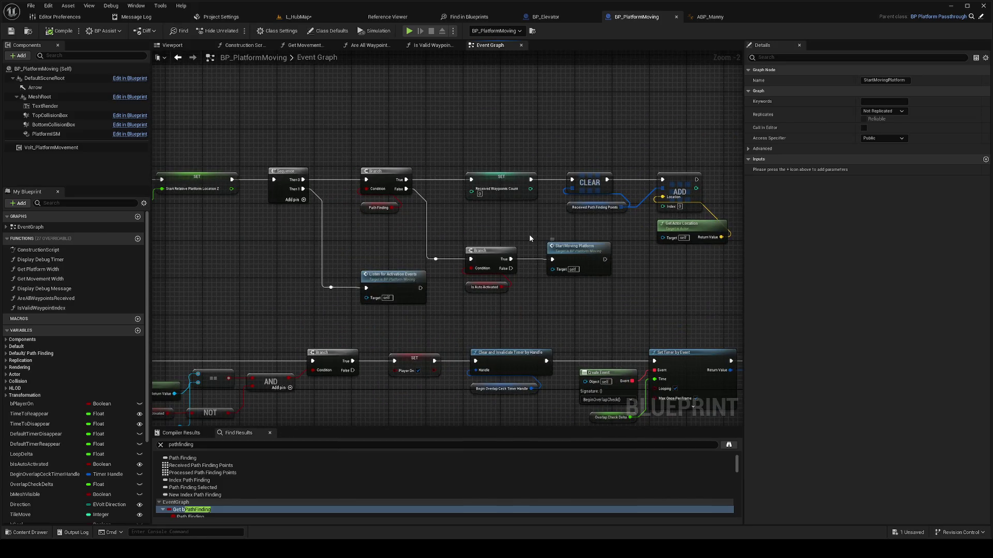
left_click(303, 18)
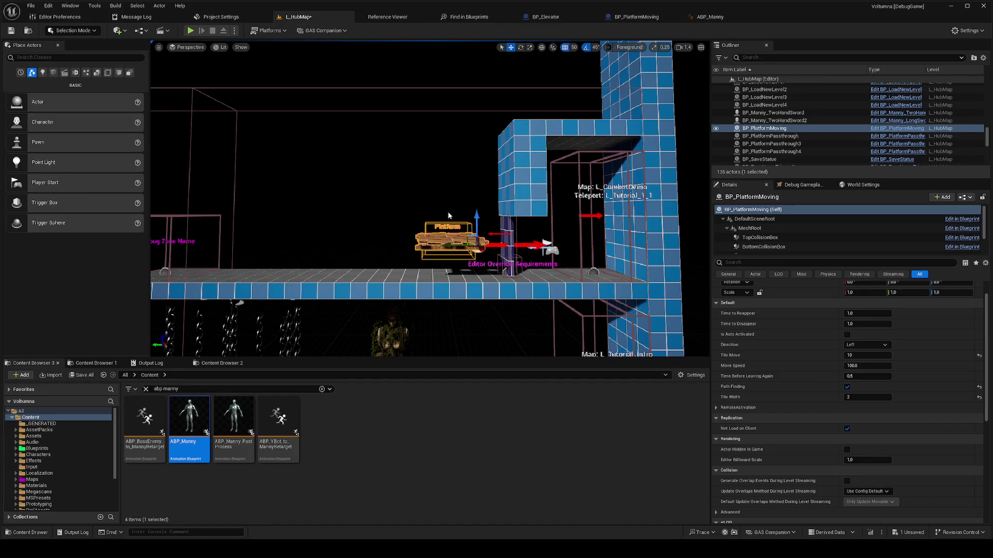
Step: Browse to BP_PlatformMoving's asset folder and drop a BP_PlatformWaypoint on the floor left of the platform
right_click(770, 129)
left_click(799, 158)
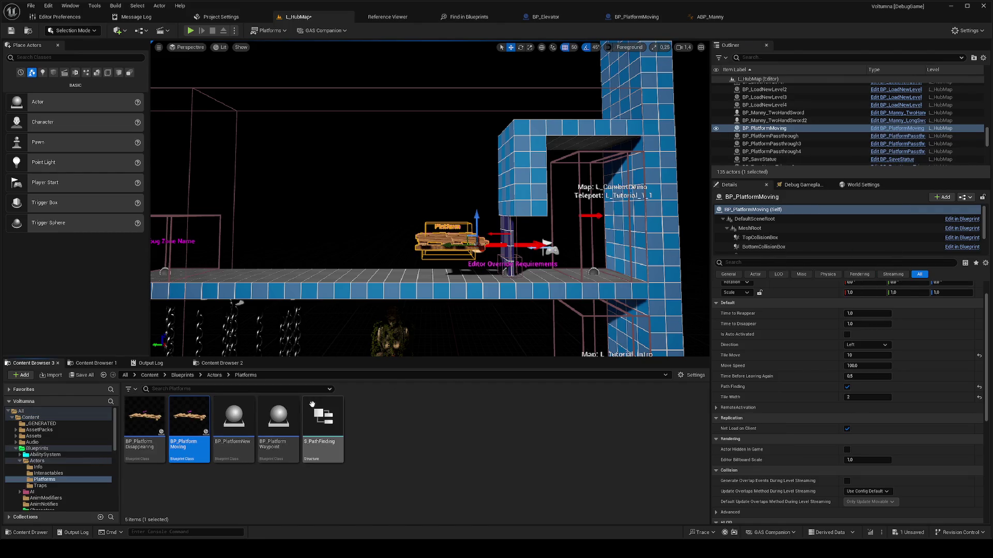
left_click_drag(278, 420, 326, 313)
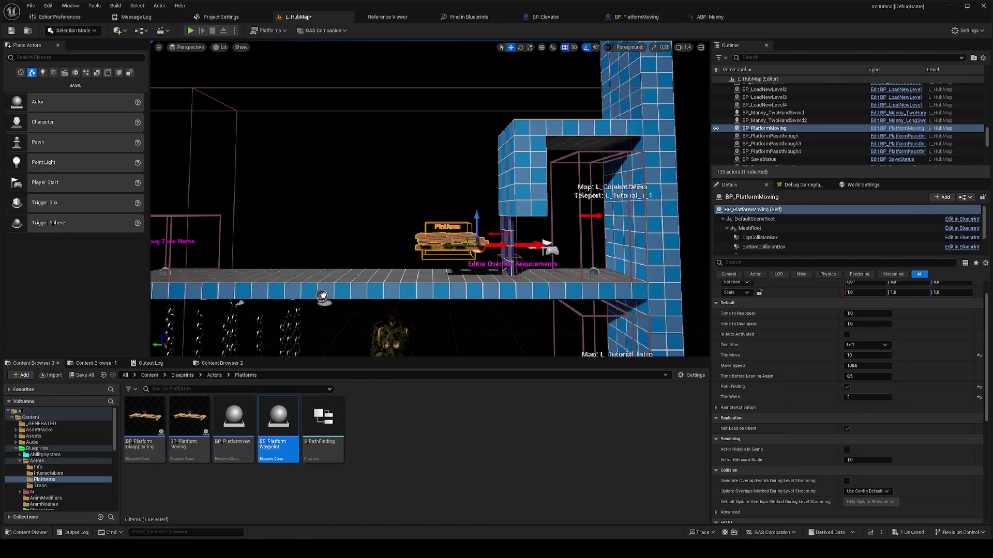
left_click_drag(306, 278, 306, 276)
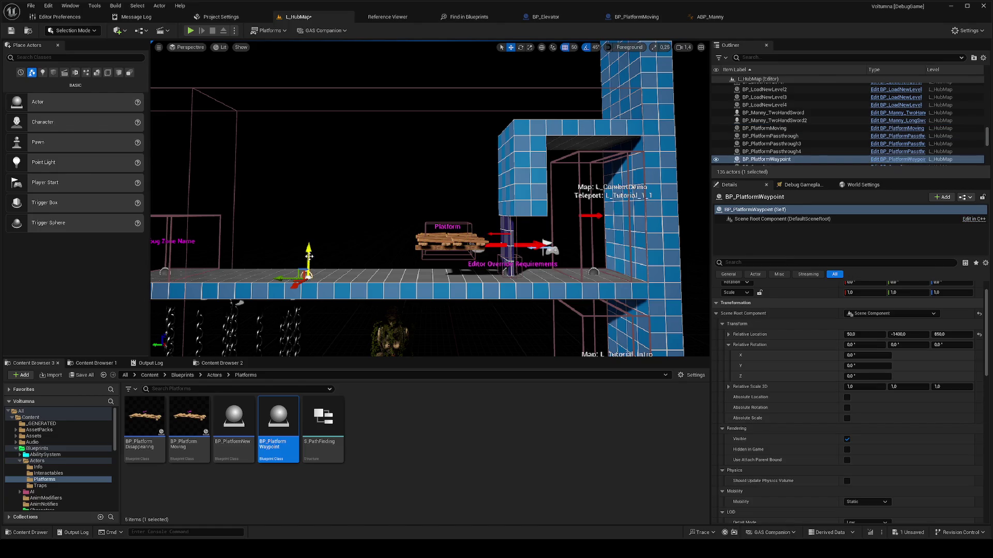
Step: Collapse Scene Root Component and expand Replication in the new waypoint's Details
left_click(716, 314)
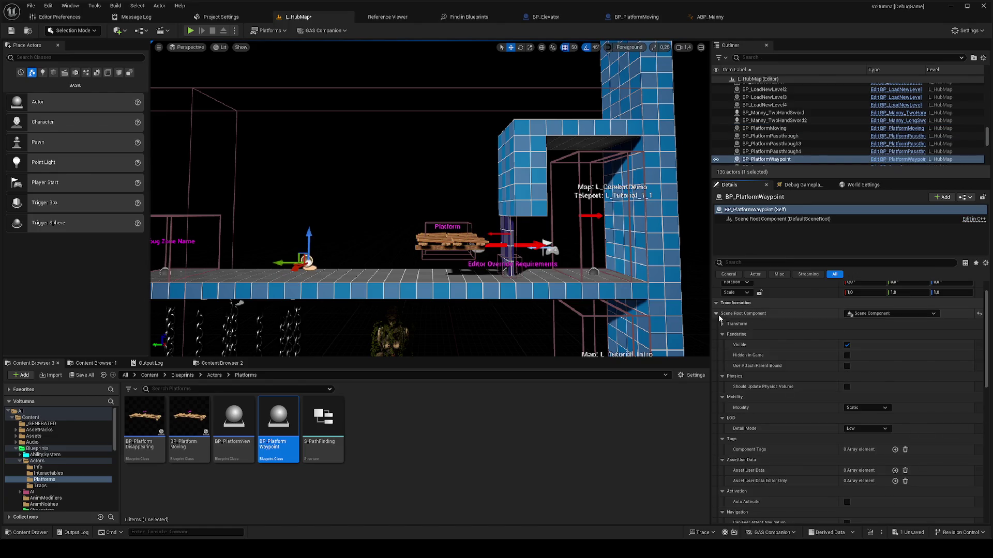
scroll(766, 432, "down", 5)
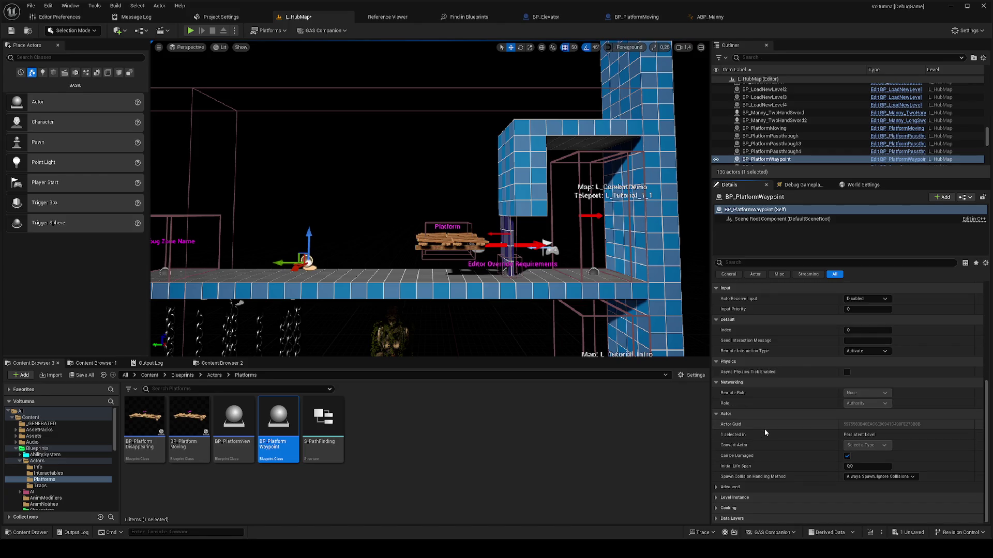
scroll(766, 431, "up", 5)
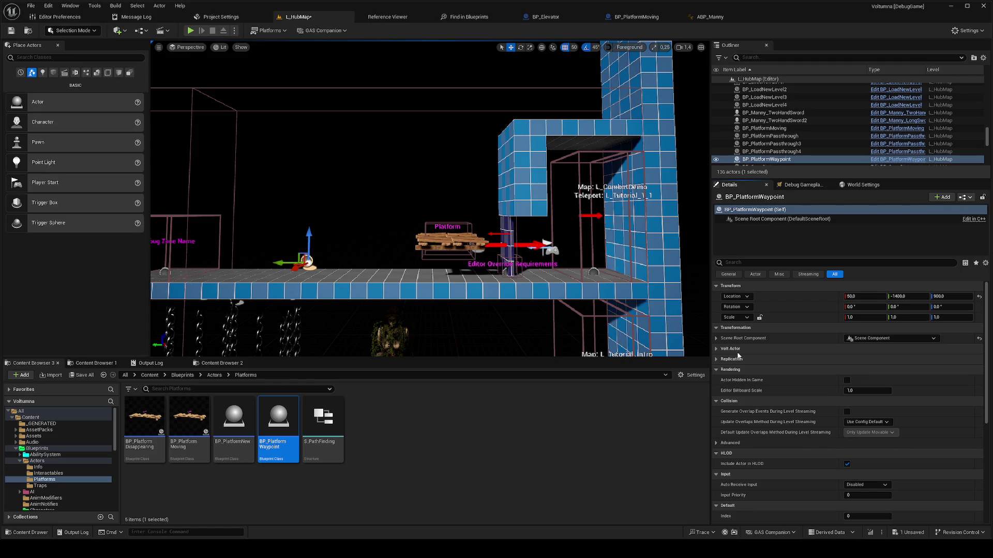
left_click(717, 360)
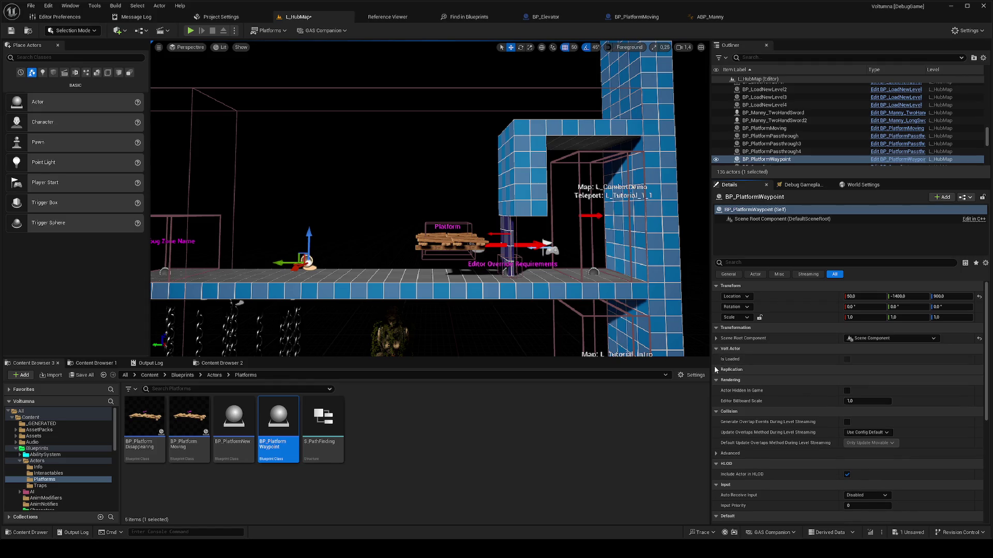
Step: Set the new waypoint sphere's Send Interaction Message to WAY1
left_click(716, 350)
left_click(717, 338)
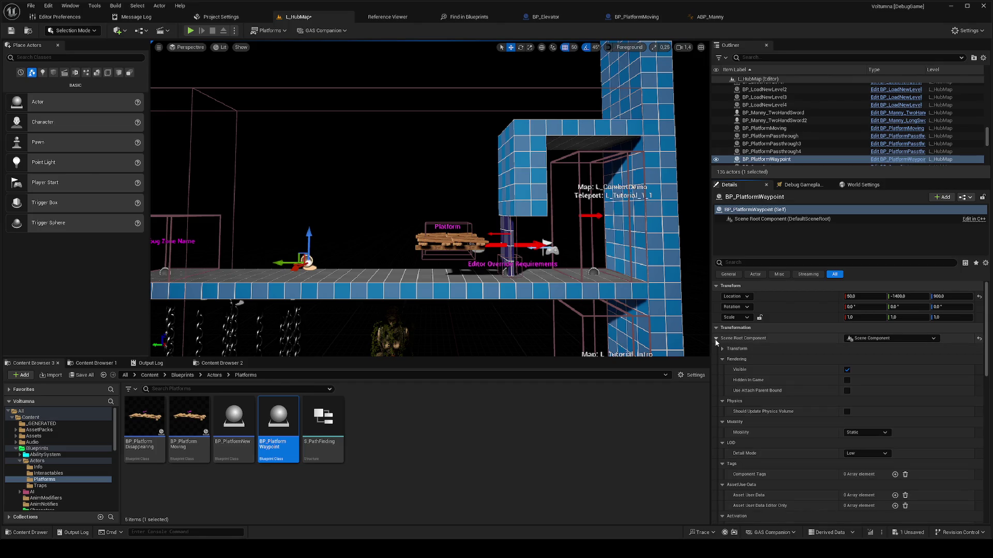
scroll(736, 371, "down", 3)
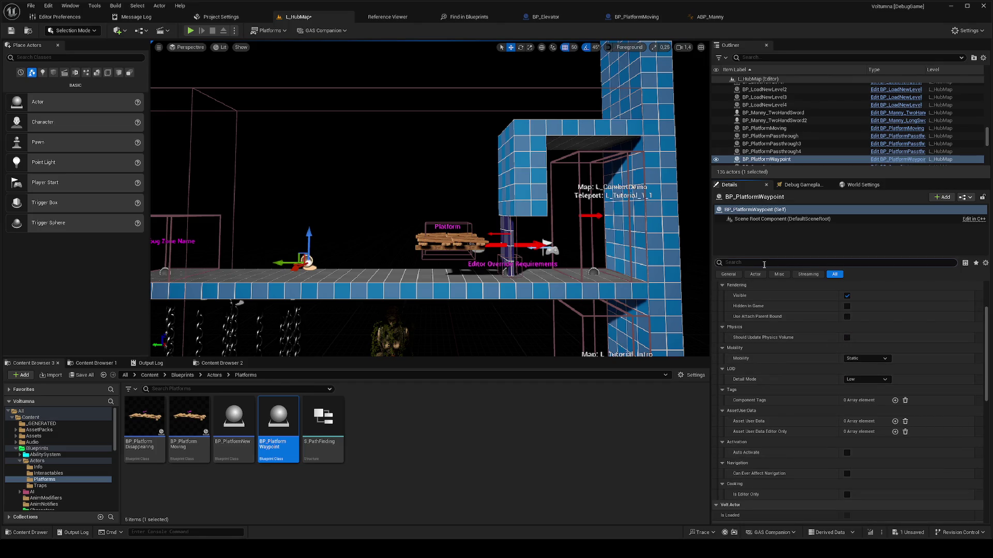
left_click(462, 252)
scroll(768, 393, "up", 3)
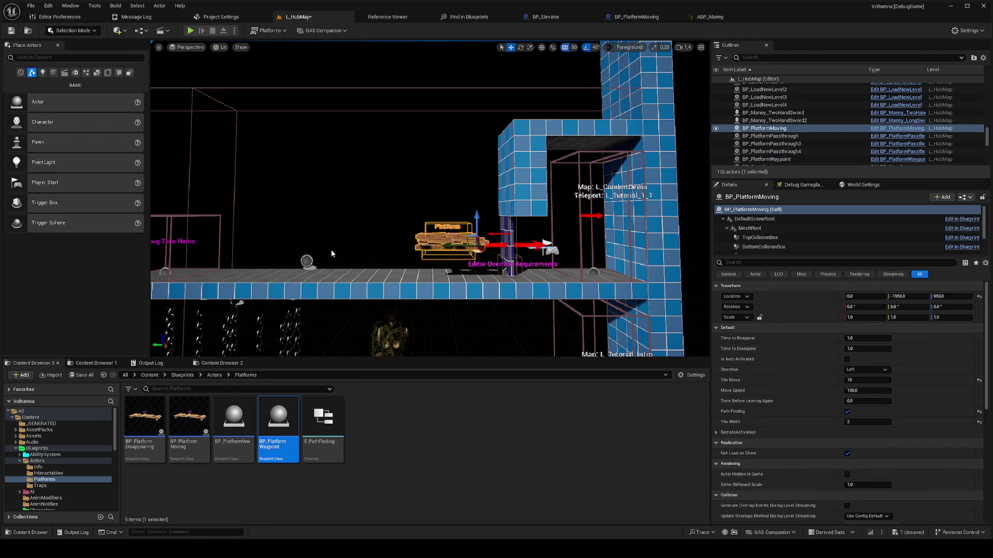
left_click(309, 263)
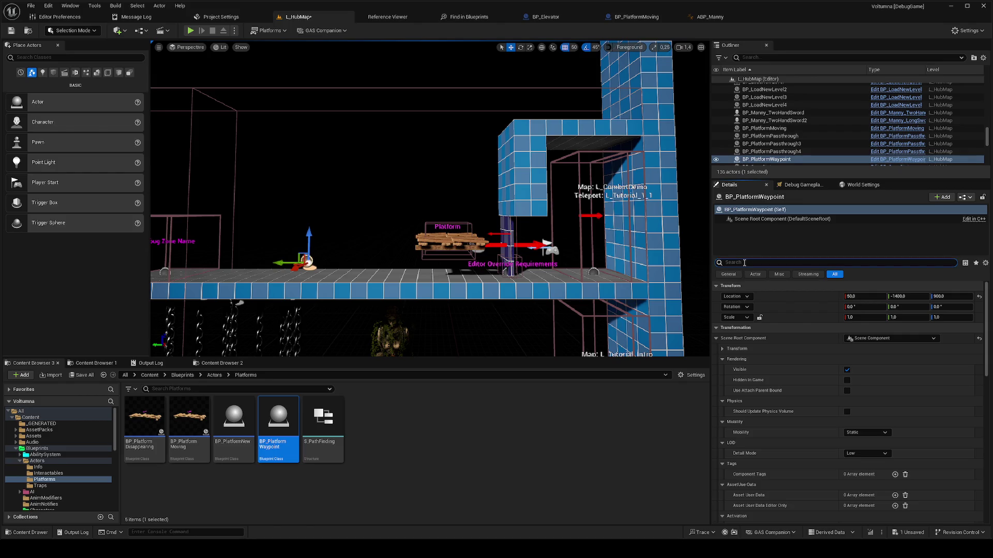
type("me")
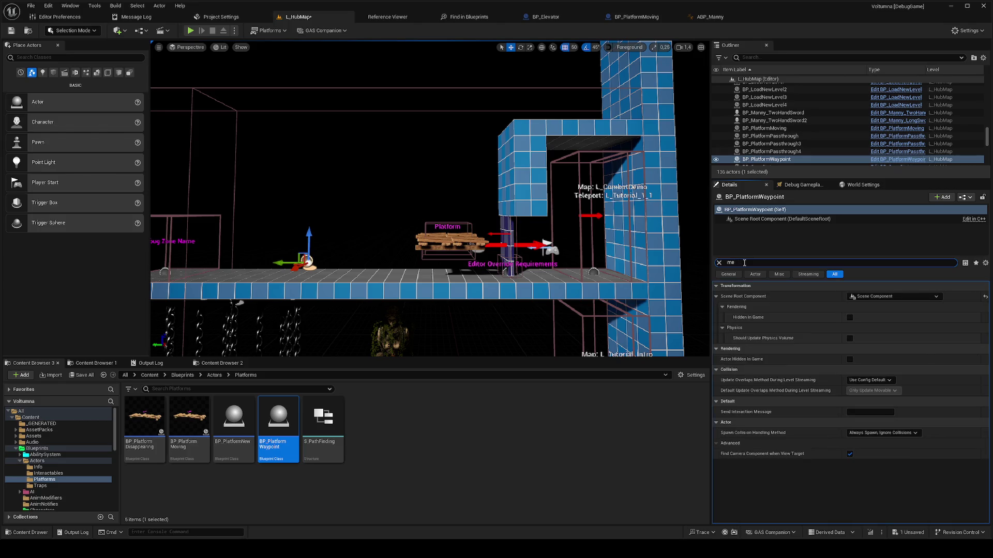
type("ssage")
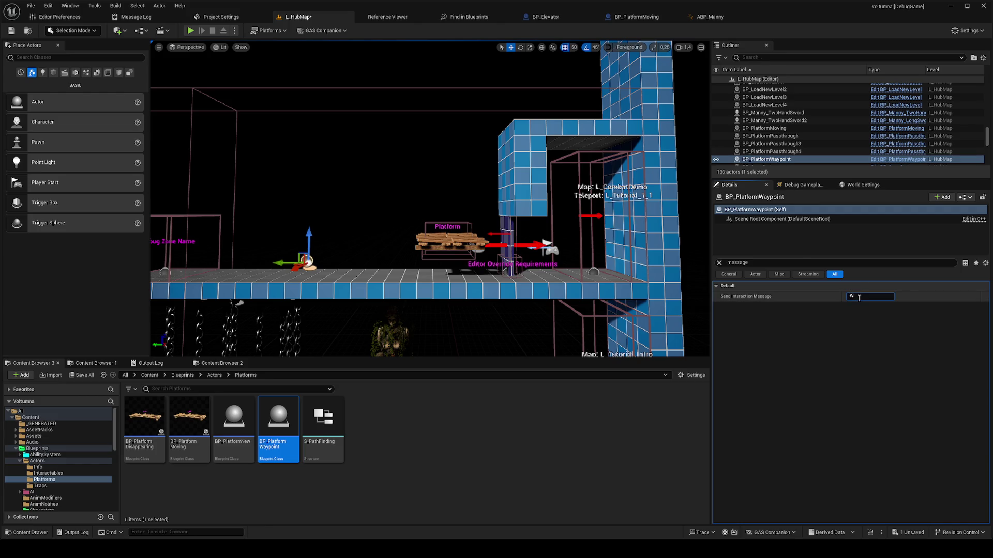
key("Tab")
type("WAY")
key("Return")
Step: Have the pallet platform receive WAY1, then start a play session from the floor
left_click(453, 242)
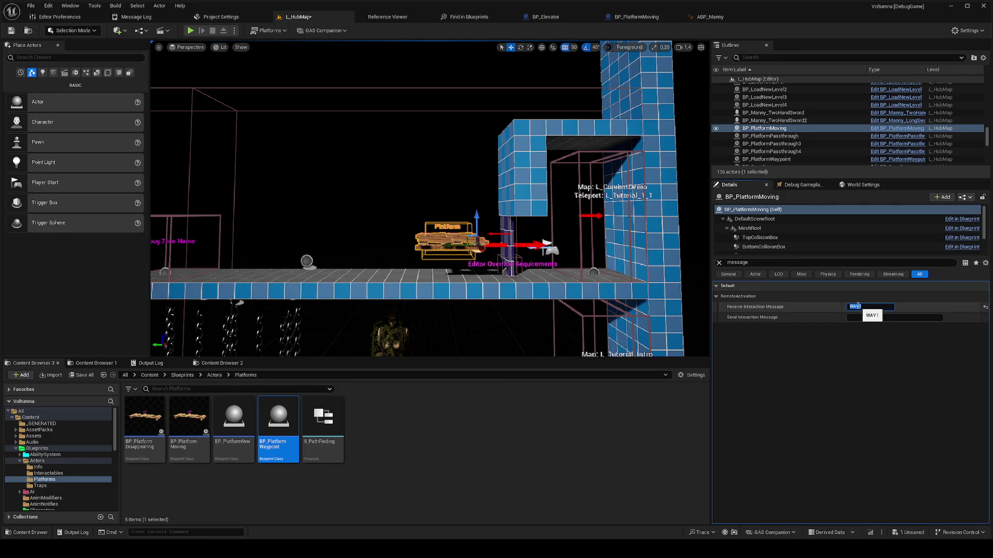
right_click(355, 273)
left_click(377, 268)
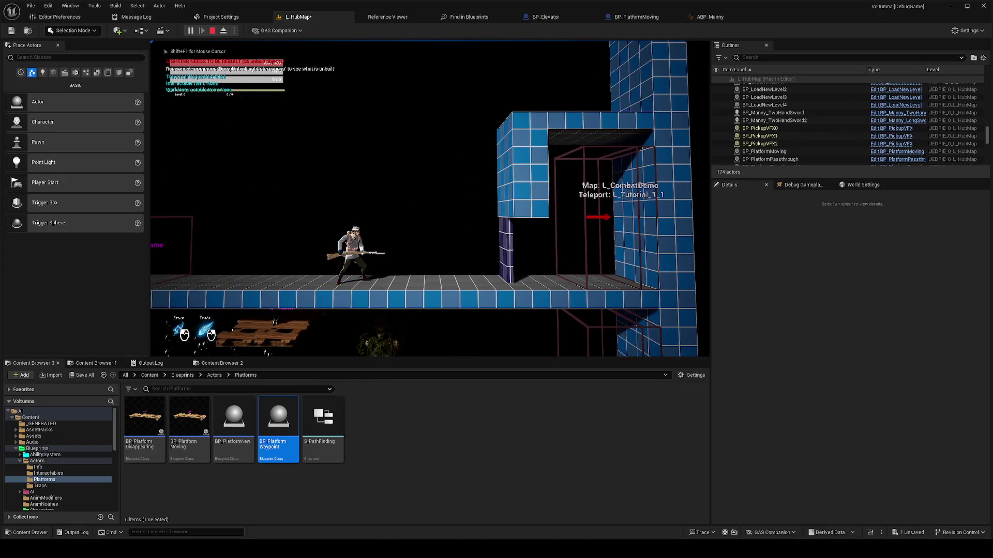
Step: Stop the play session, clear the Details search and expand the platform's RemoteActivation settings
key("Escape")
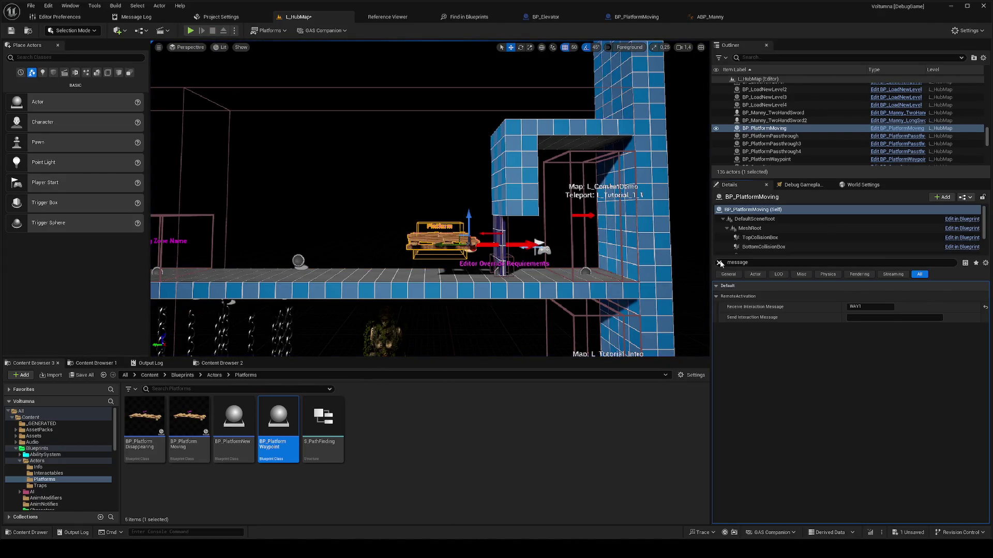
left_click(720, 263)
scroll(988, 345, "down", 5)
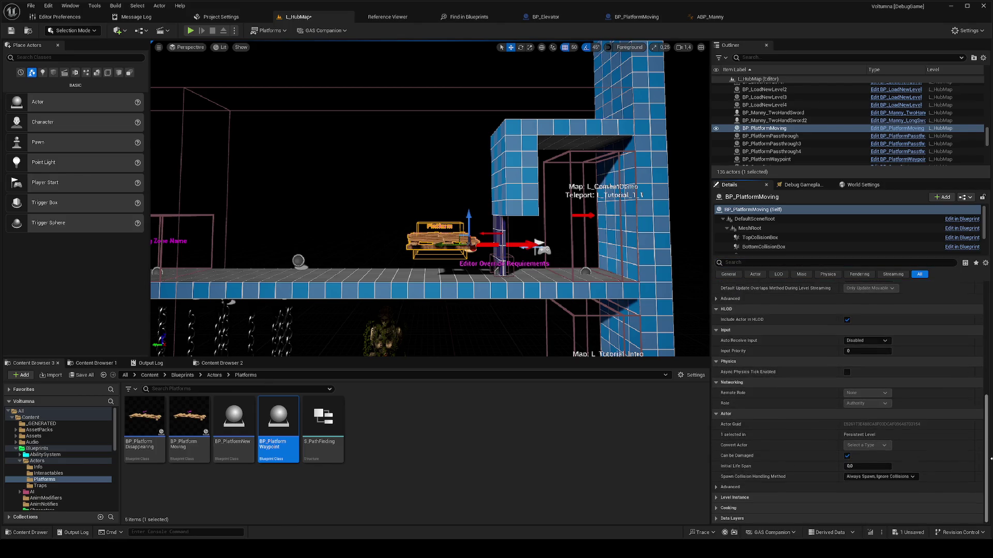
scroll(795, 400, "up", 4)
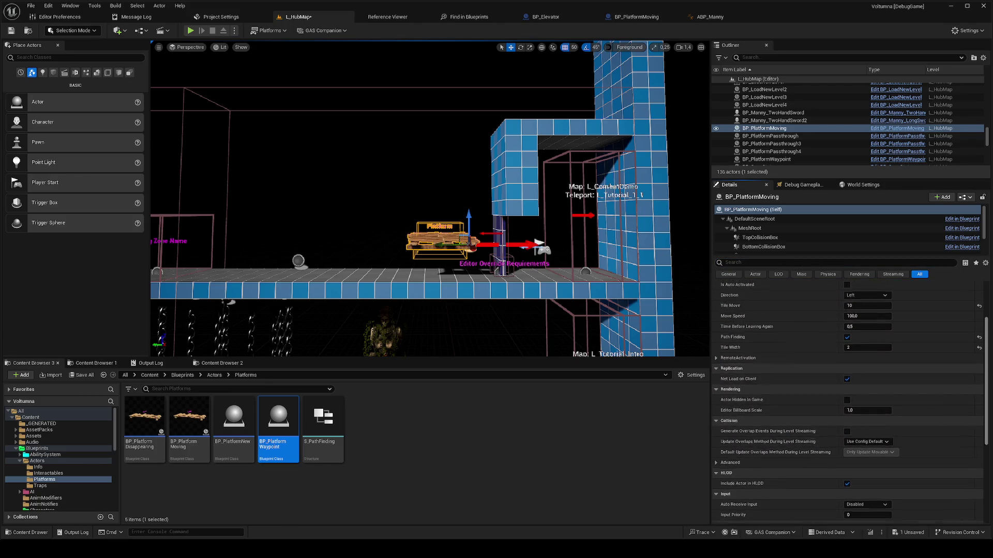
left_click(717, 394)
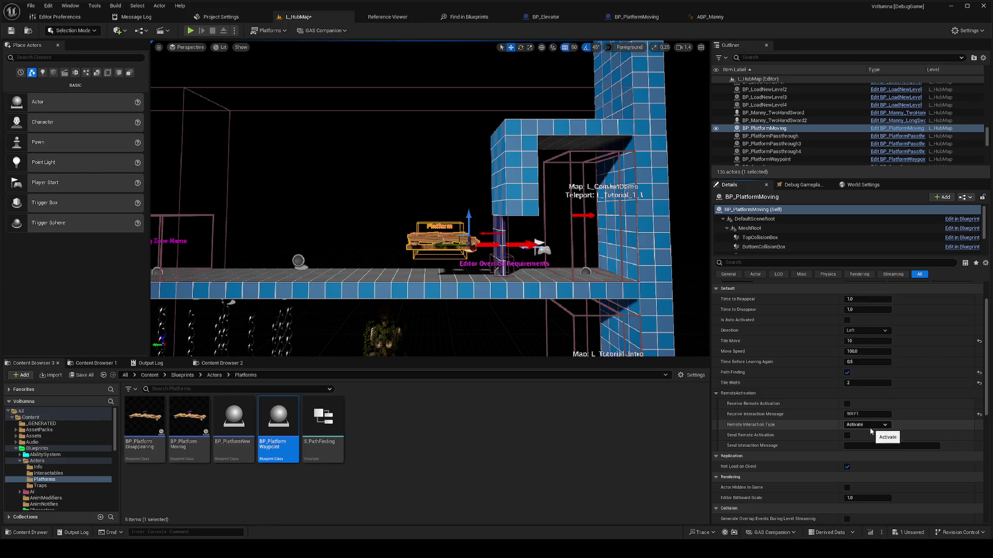
scroll(848, 407, "up", 2)
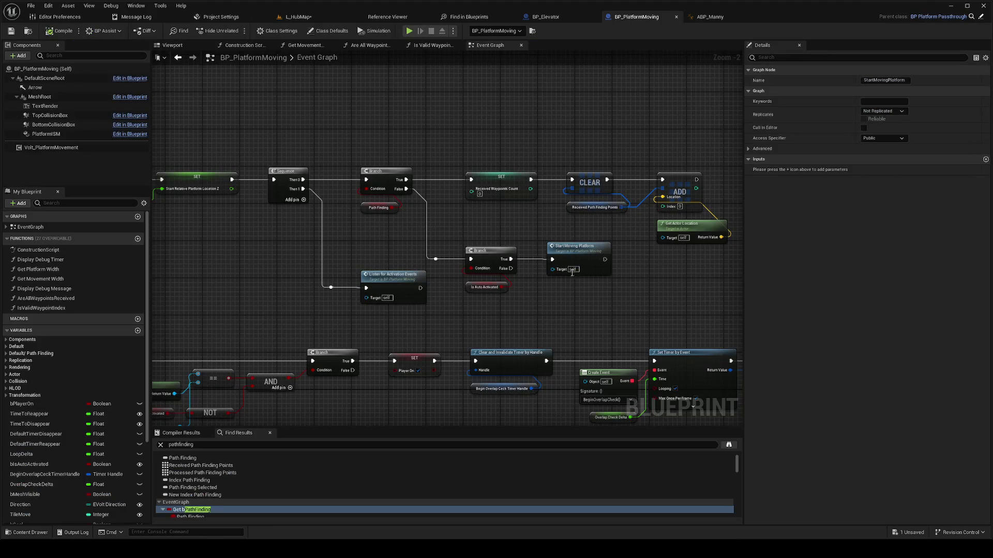
Step: Set an F9 breakpoint on the CLEAR node and play L_HubMap to hit it
left_click(599, 177)
key("F9")
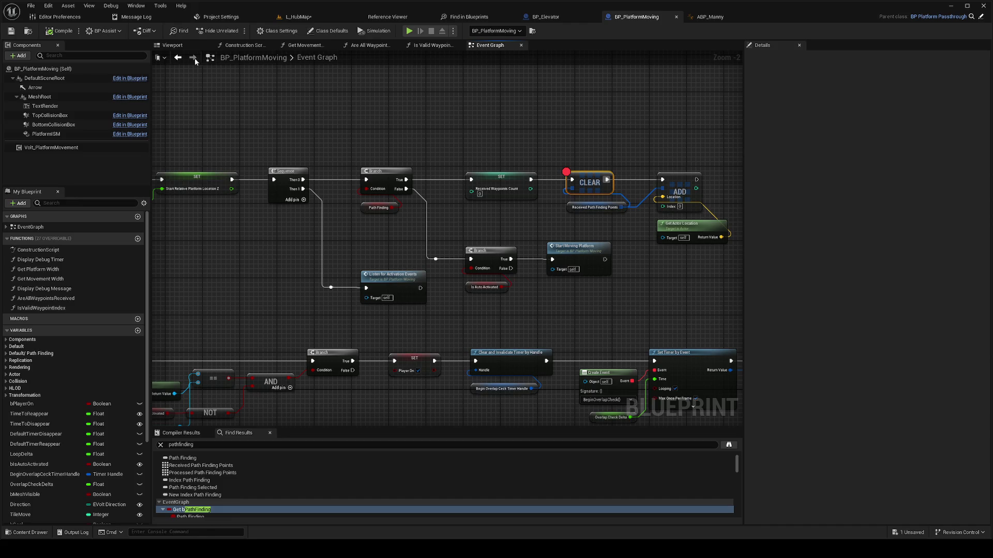
left_click(311, 17)
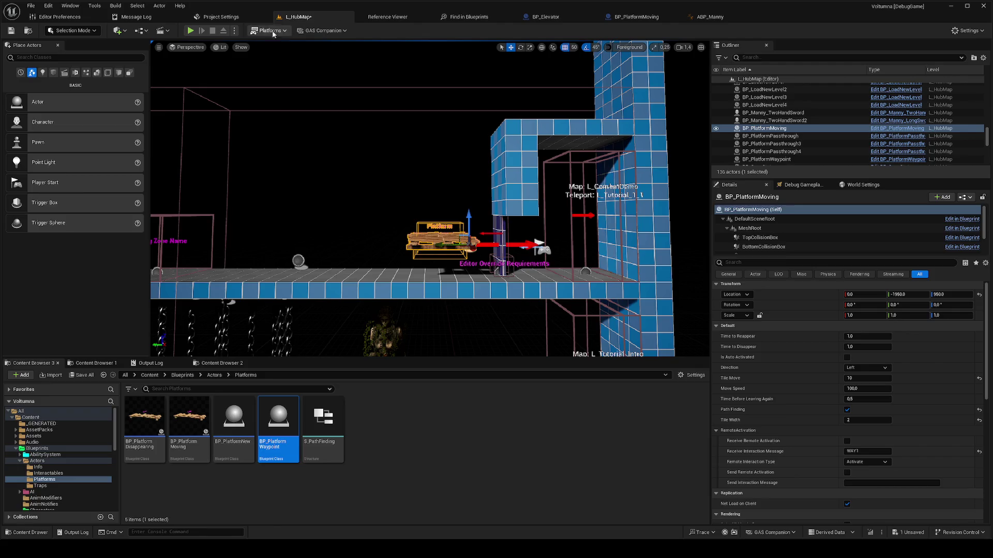
right_click(342, 275)
left_click(389, 269)
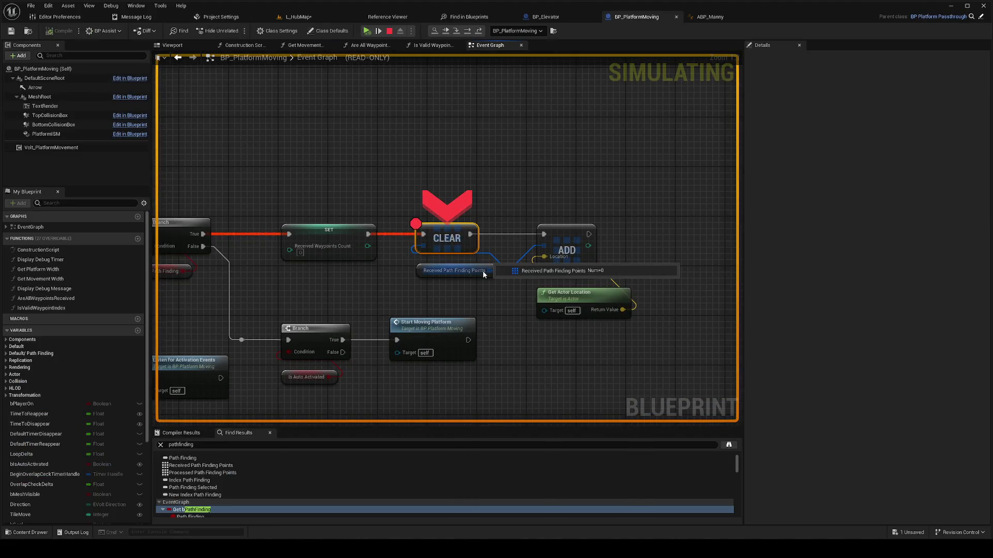
Step: Find references to Received Path Finding Points and jump to the Set Array Elem use
scroll(459, 229, "down", 1)
scroll(470, 163, "down", 1)
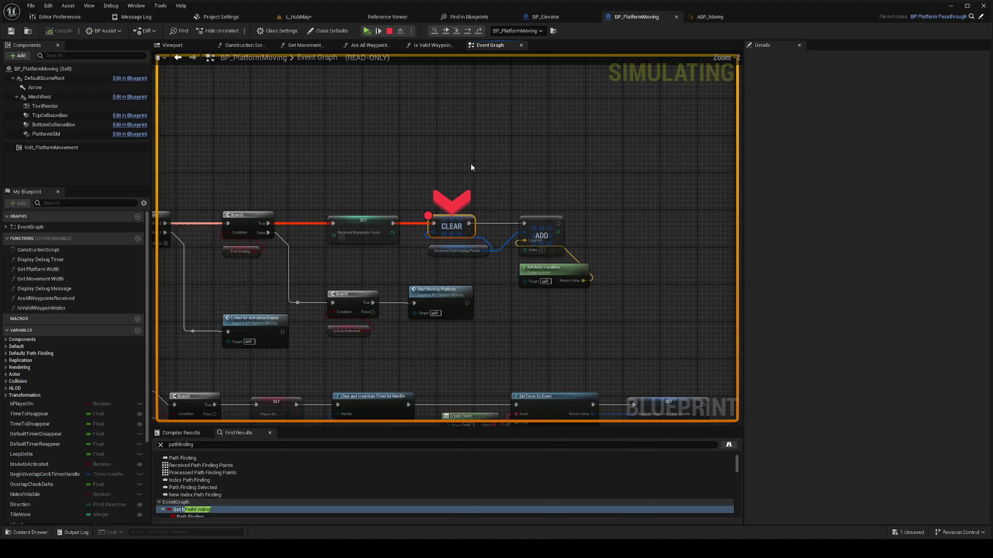
right_click(432, 252)
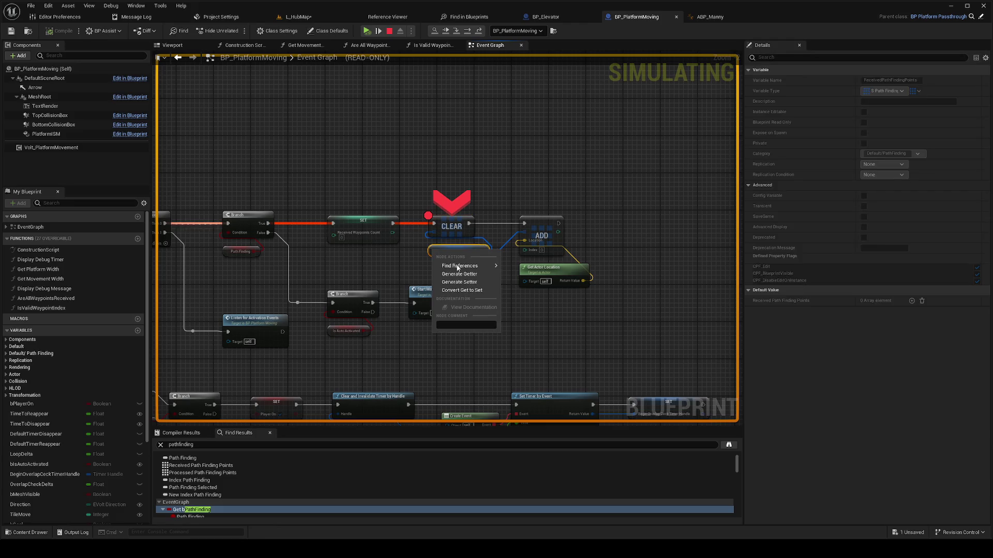
mouse_move(468, 270)
left_click(531, 293)
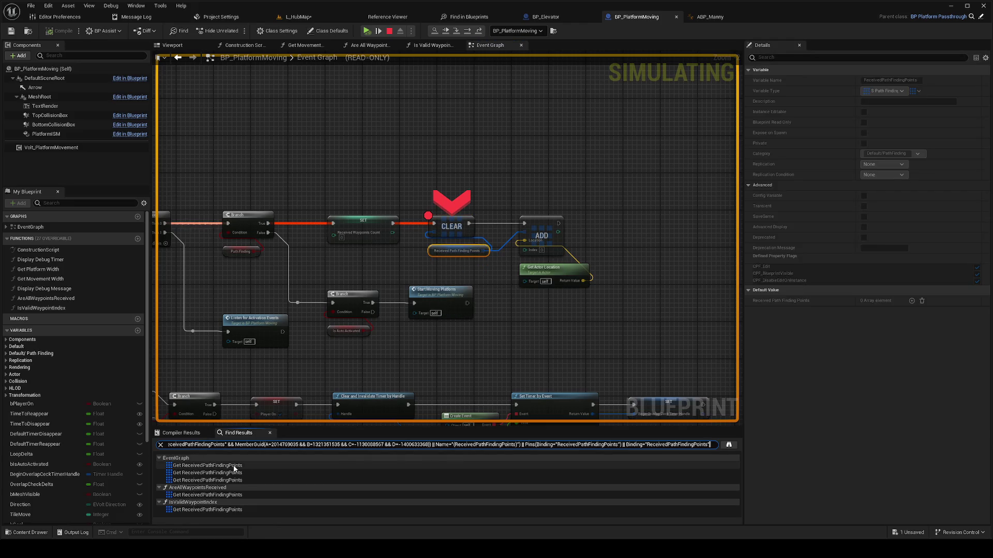
left_click(230, 472)
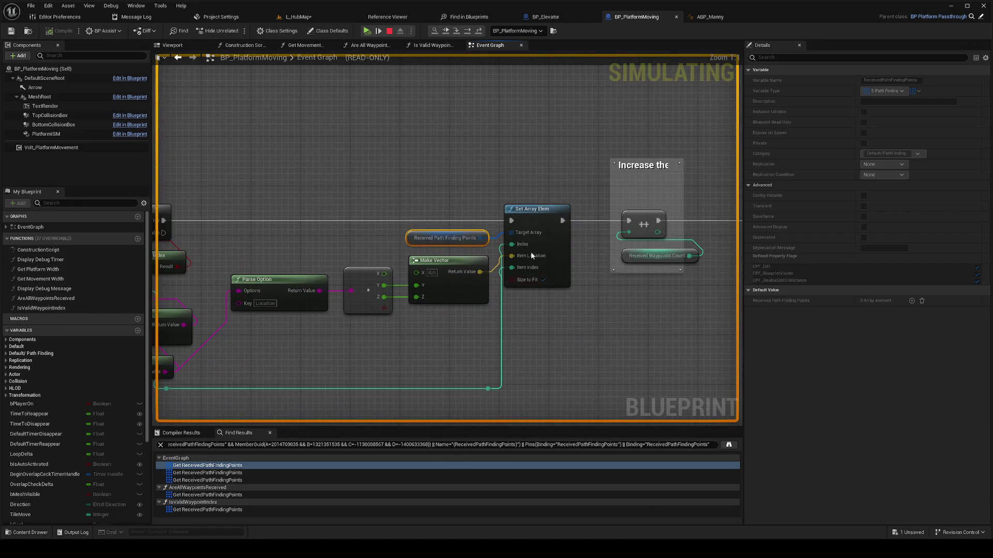
left_click(539, 223)
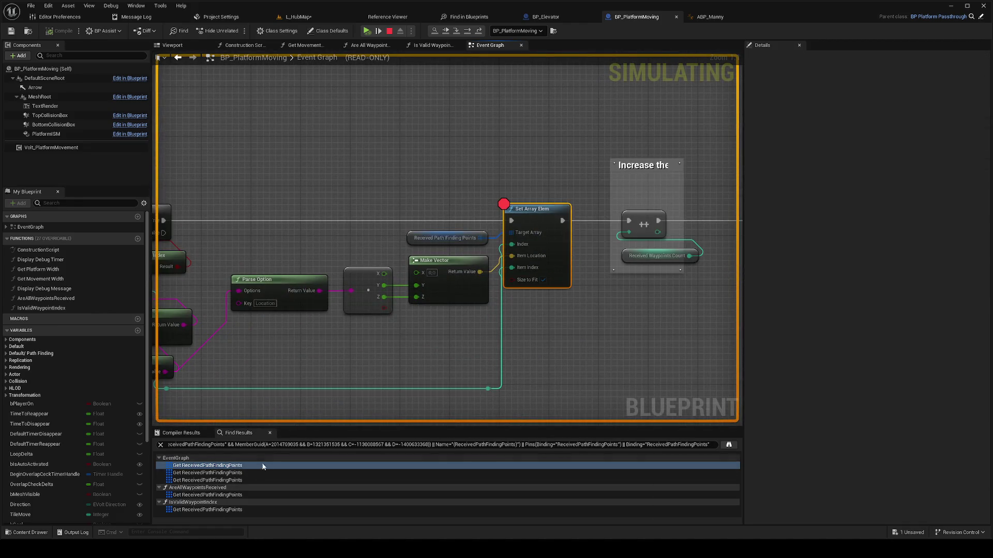
Step: Step through the remaining references, including IsValidWaypointIndex and AreAllWaypointsReceived, then stop play
left_click(227, 472)
left_click(227, 480)
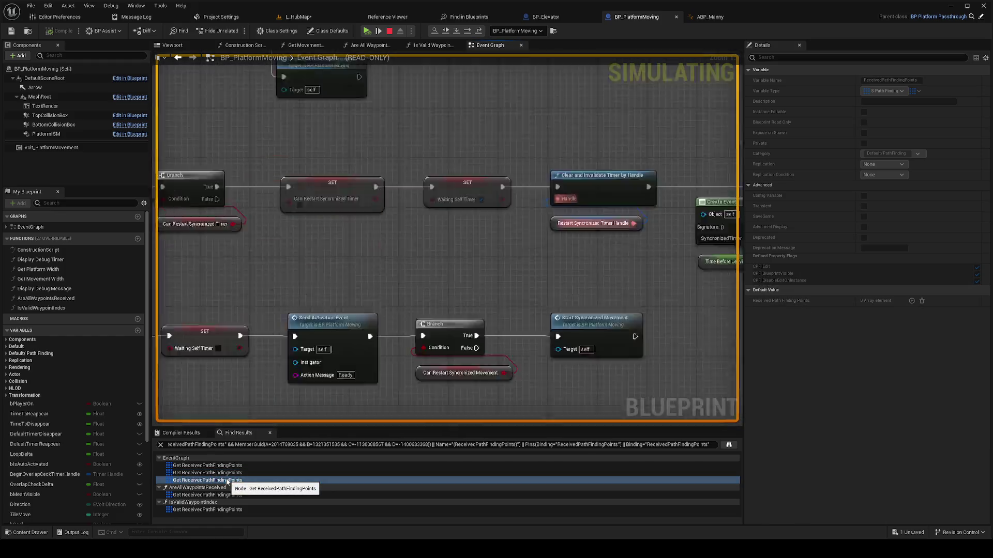
left_click(225, 510)
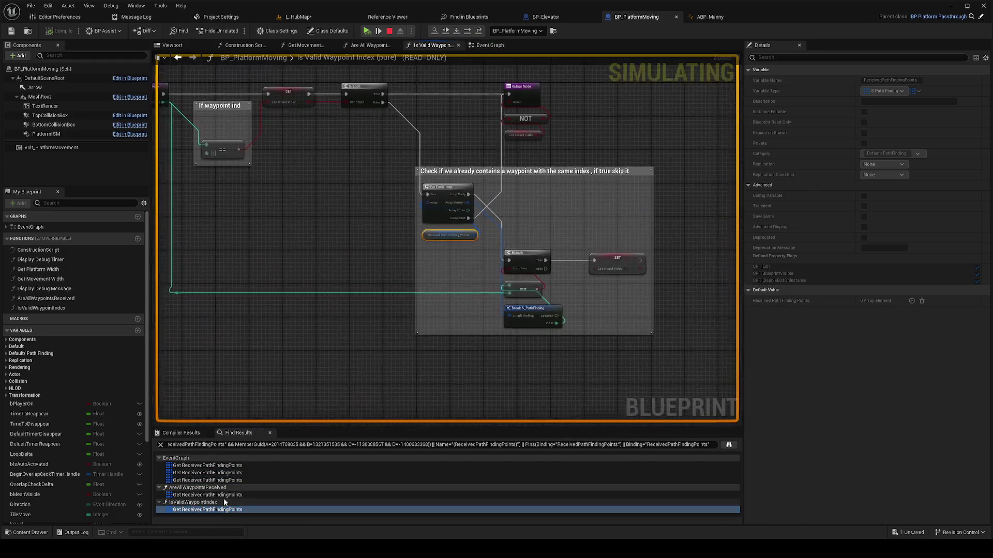
left_click(226, 495)
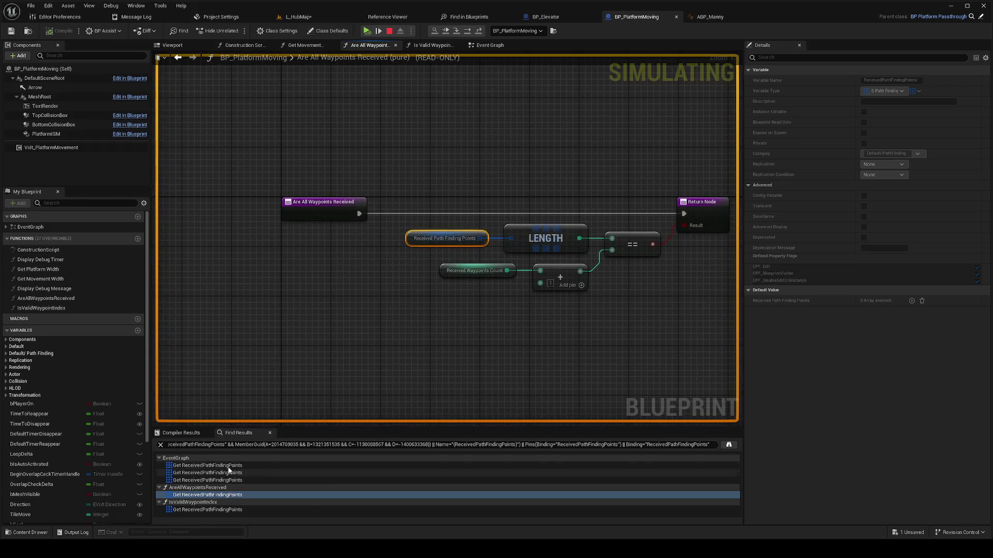
left_click(207, 465)
left_click(528, 219)
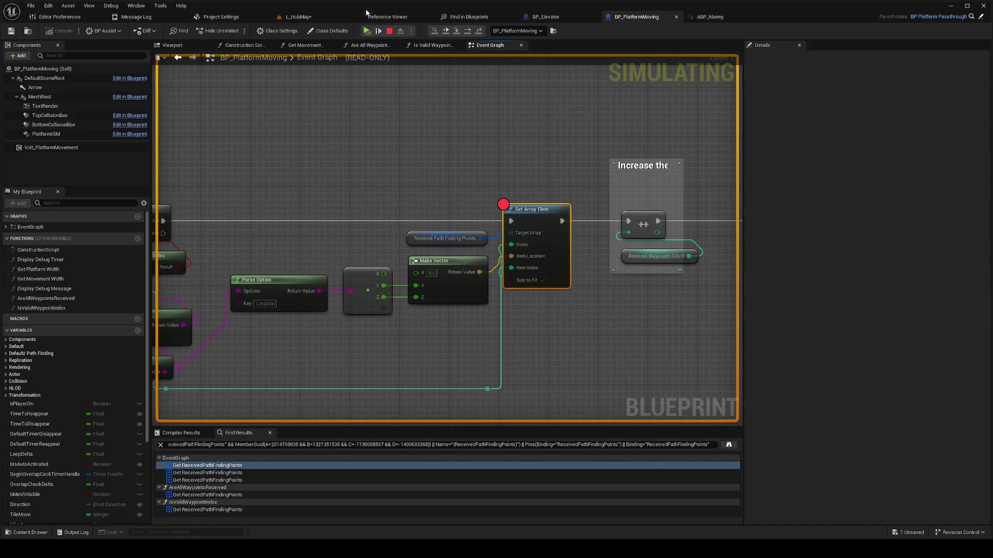
left_click(366, 31)
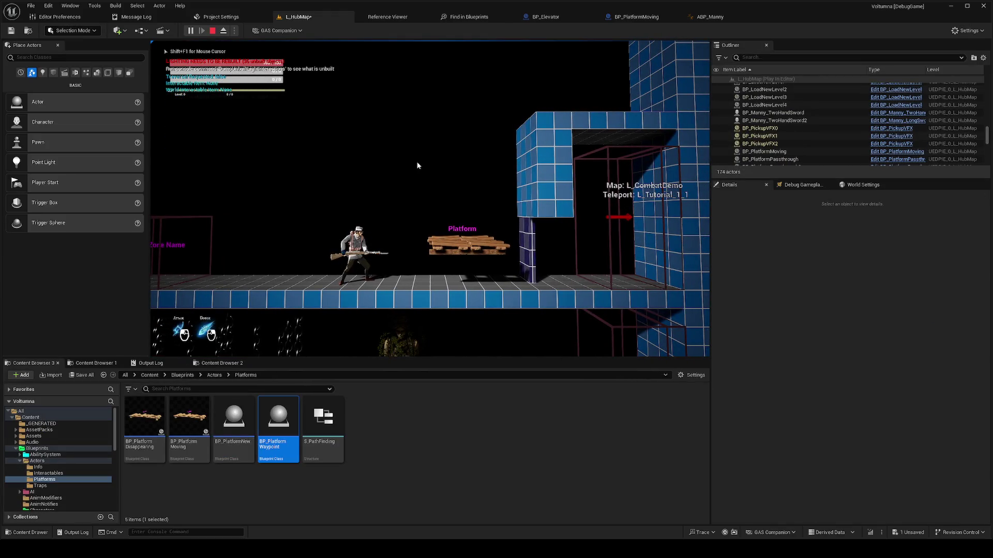
key("Escape")
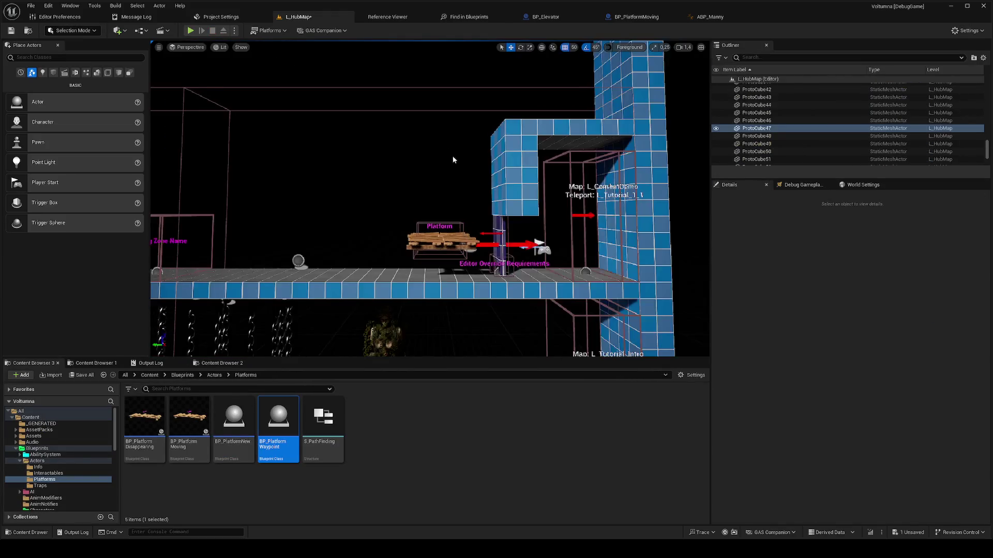
Step: Look between the BP_Elevator and BP_PlatformMoving blueprints, then return to L_HubMap
left_click(551, 18)
left_click(635, 17)
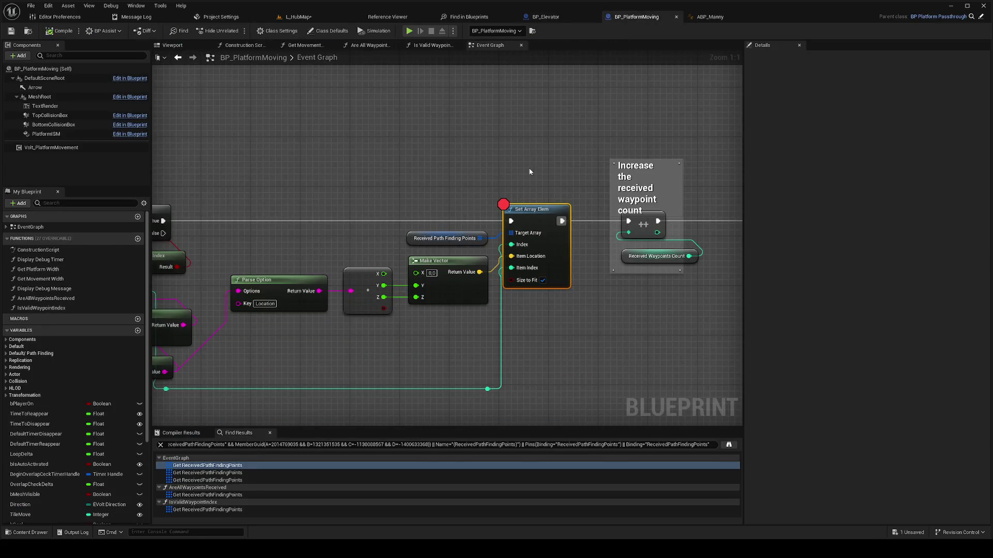
scroll(543, 141, "down", 5)
scroll(220, 285, "up", 3)
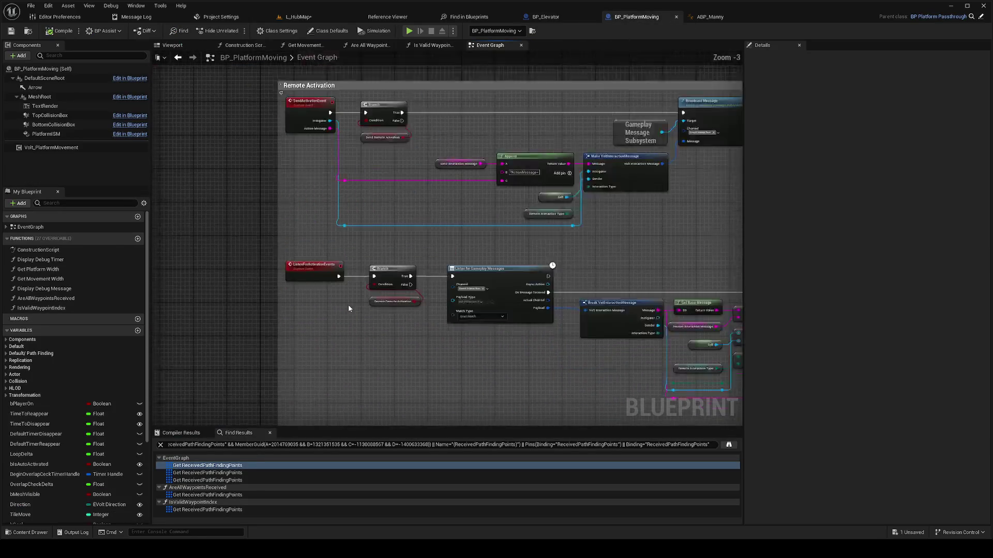
scroll(356, 313, "down", 3)
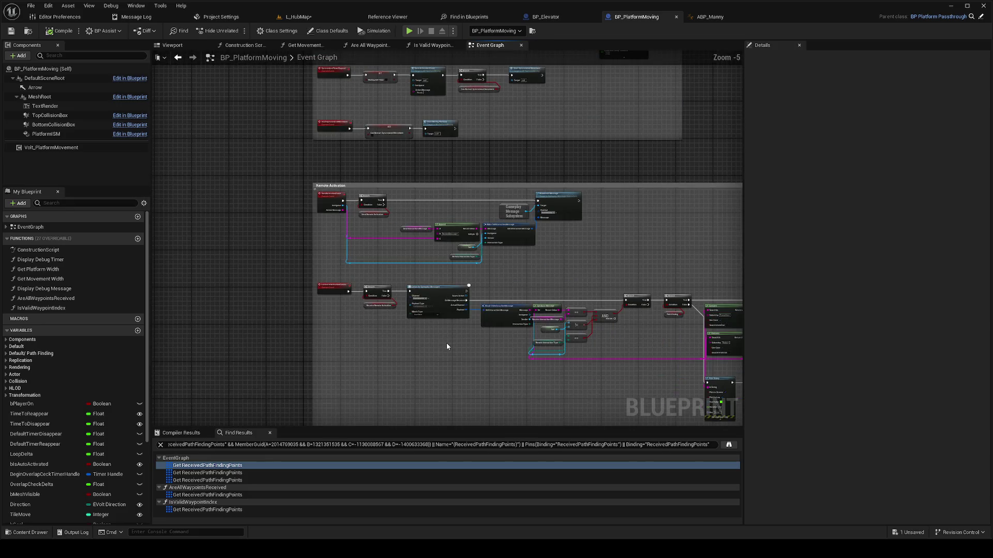
left_click(705, 21)
left_click(549, 20)
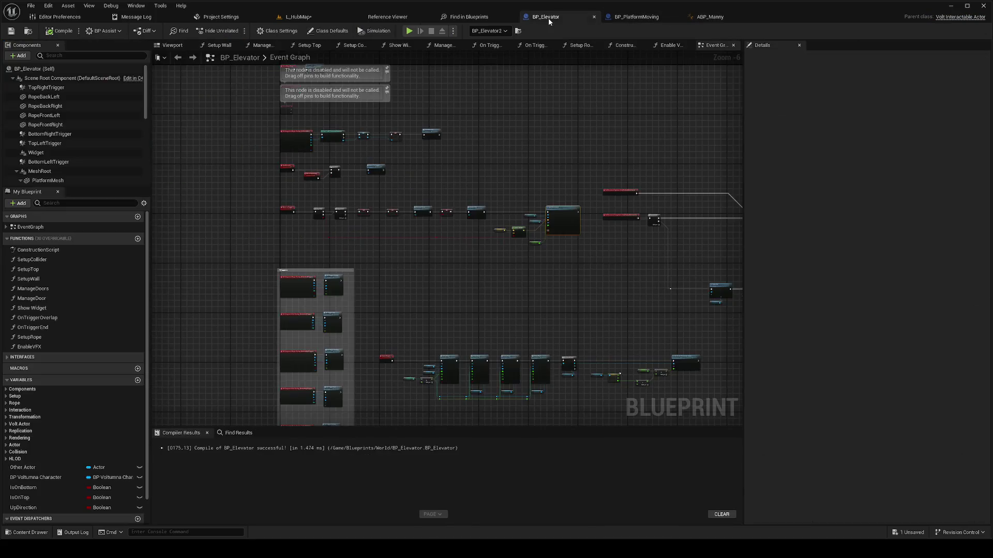
left_click(283, 19)
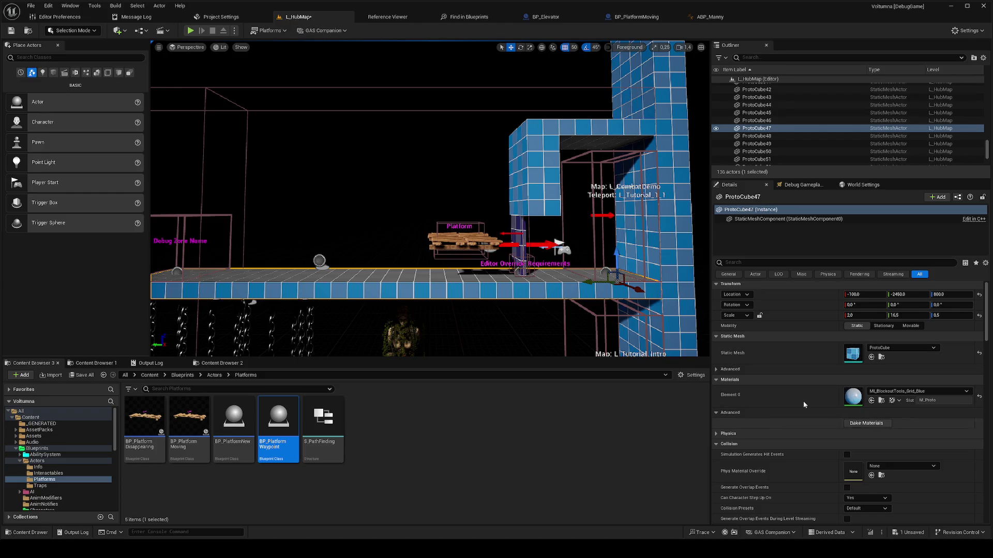
Step: Enable Receive Remote Activation on the moving wooden platform
left_click(463, 241)
scroll(854, 466, "down", 10)
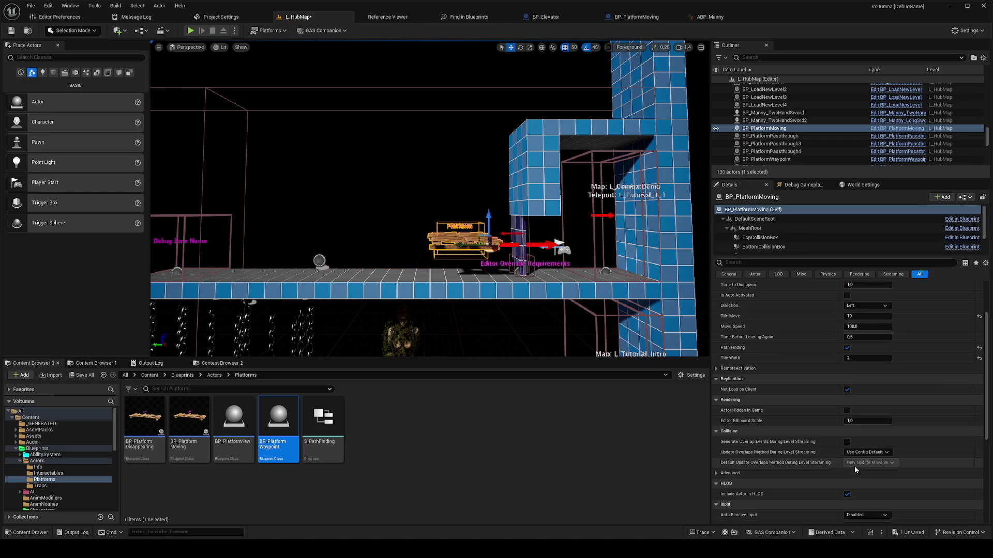
scroll(827, 414, "up", 3)
left_click(717, 381)
left_click(847, 392)
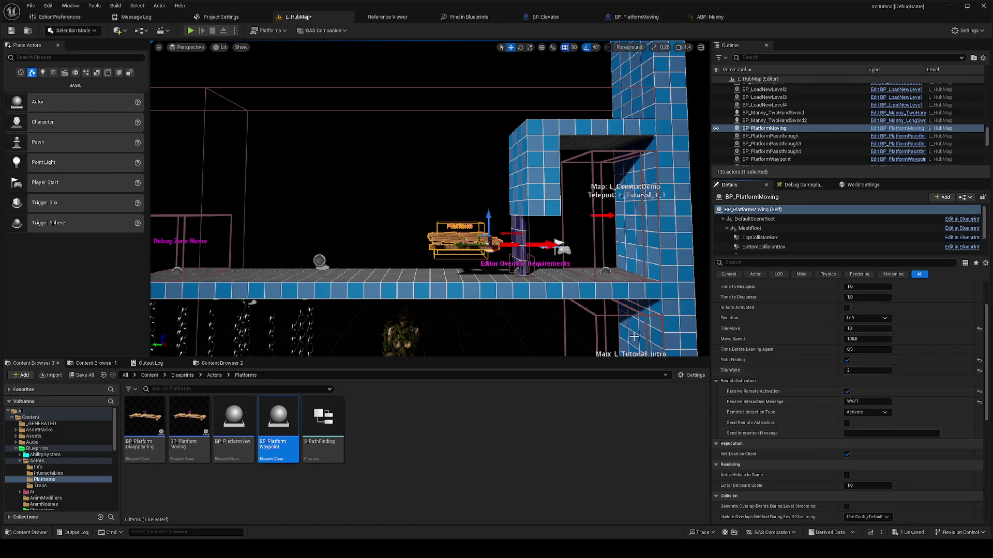
Step: Play from the floor, resume past the Clear breakpoint, stop, then select the waypoint and collapse Transformation
right_click(380, 279)
left_click(402, 266)
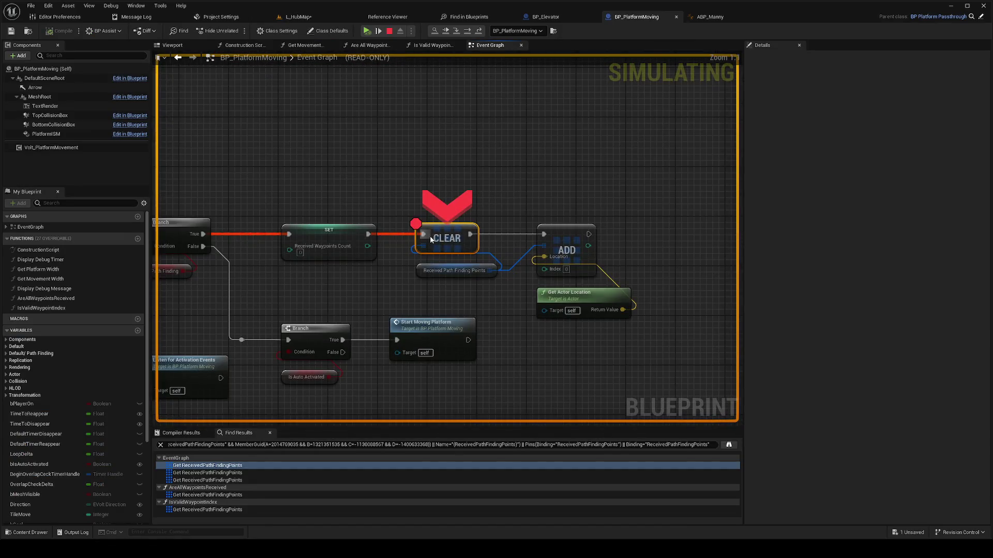
left_click(366, 31)
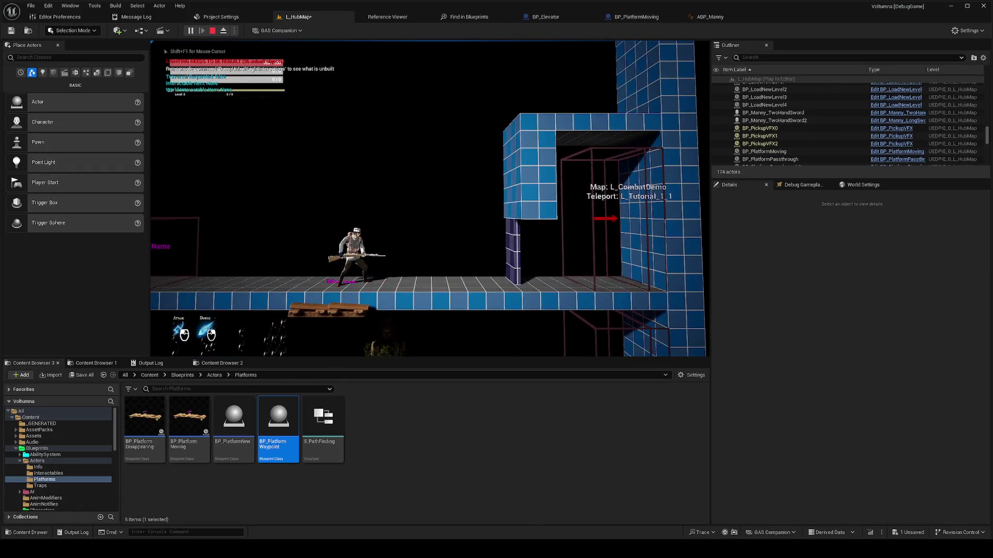
key("Escape")
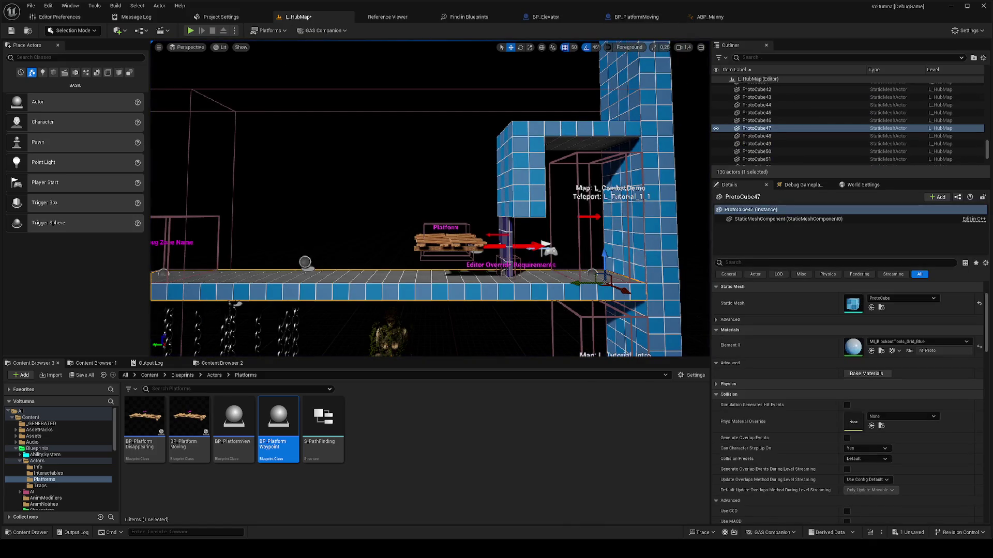
left_click(305, 262)
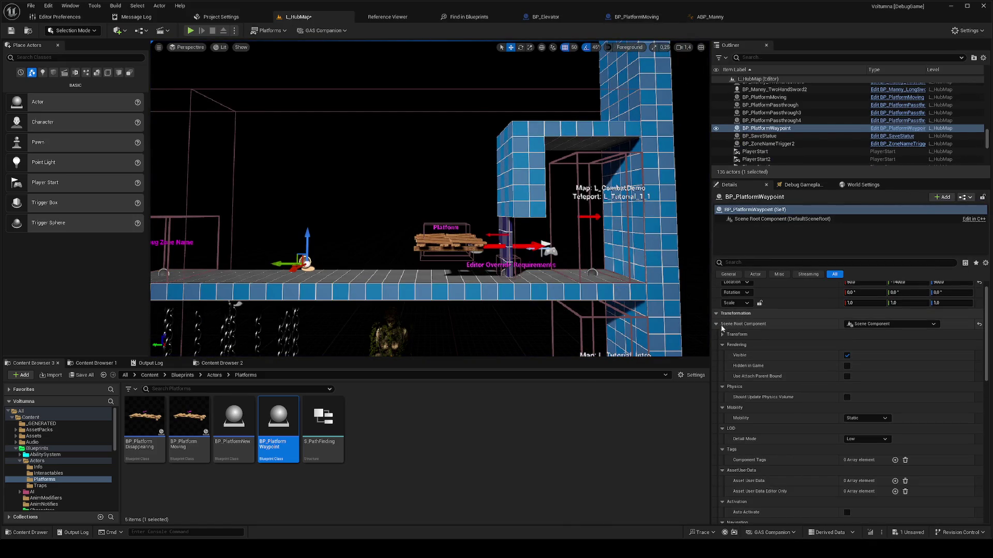
left_click(716, 315)
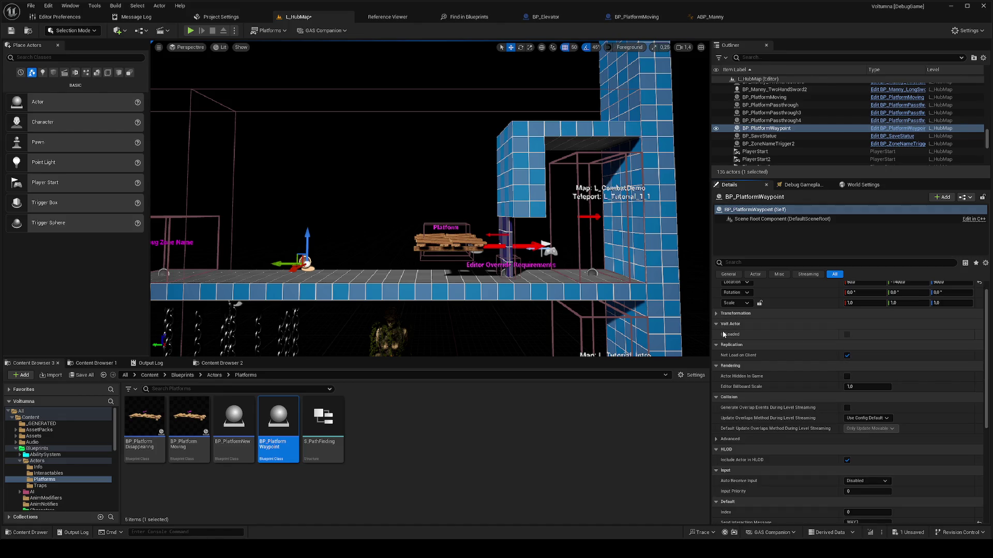
Step: Set the waypoint's Index to 1
scroll(722, 331, "down", 3)
scroll(722, 331, "down", 4)
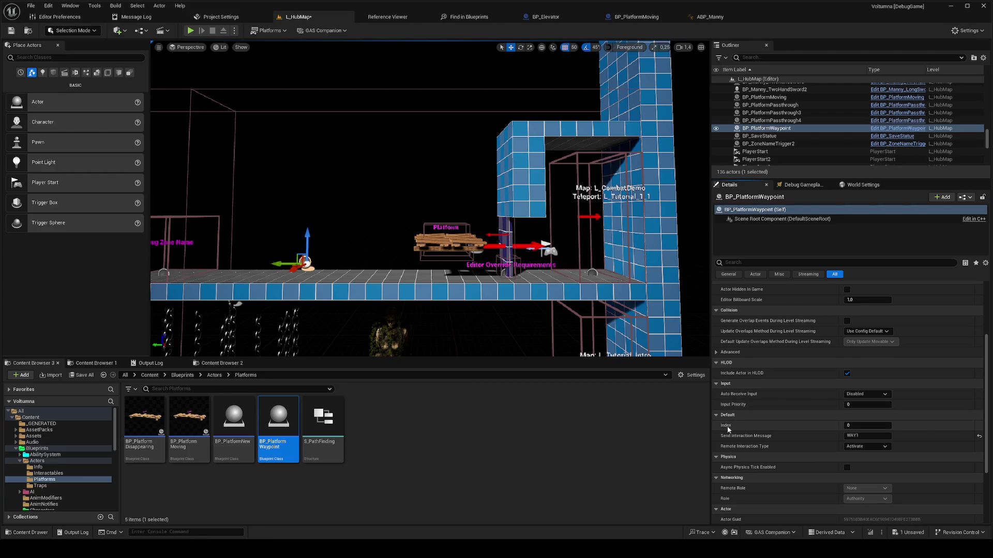
left_click(860, 425)
type("1")
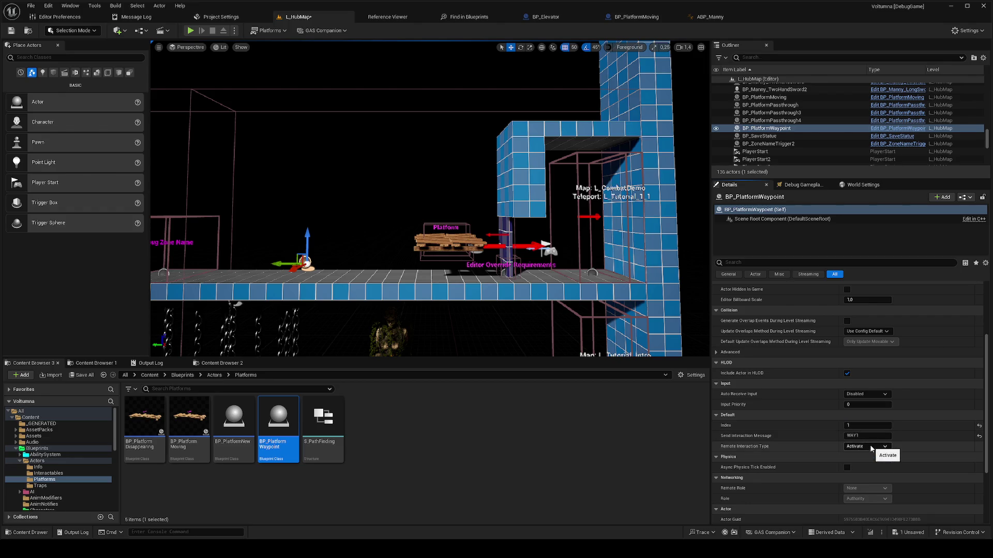
Step: Play from the floor, resume past the breakpoint, stop the session and return to L_HubMap
right_click(380, 271)
left_click(431, 529)
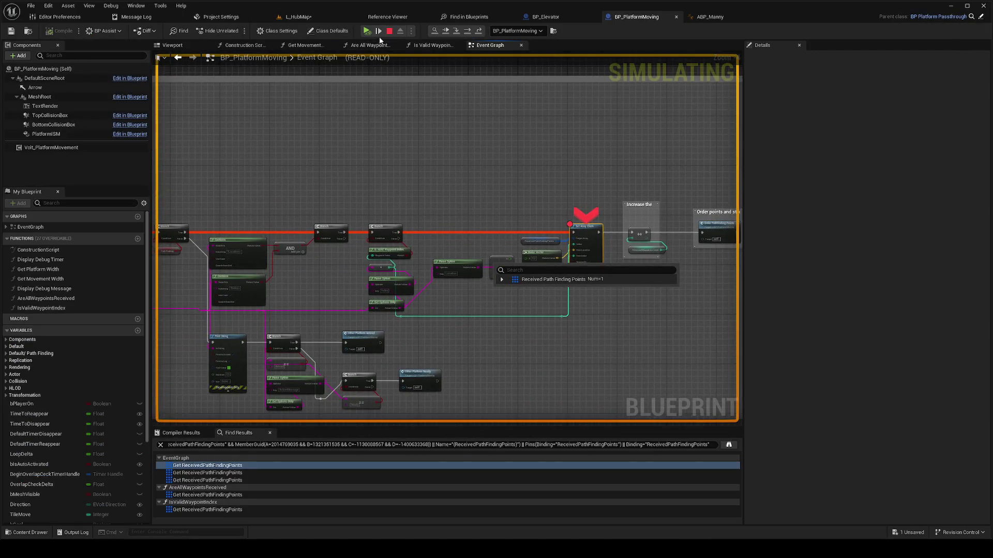
left_click(379, 31)
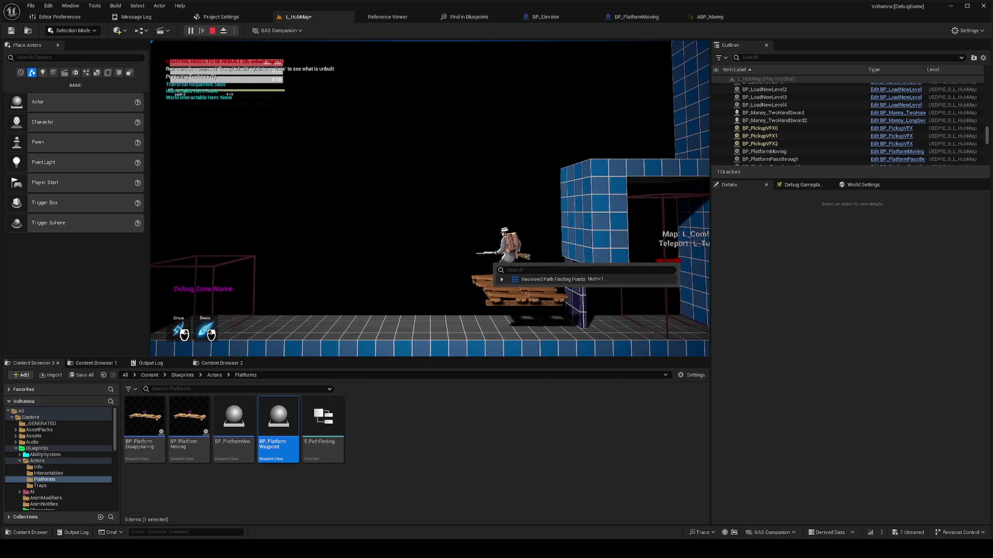
key("i")
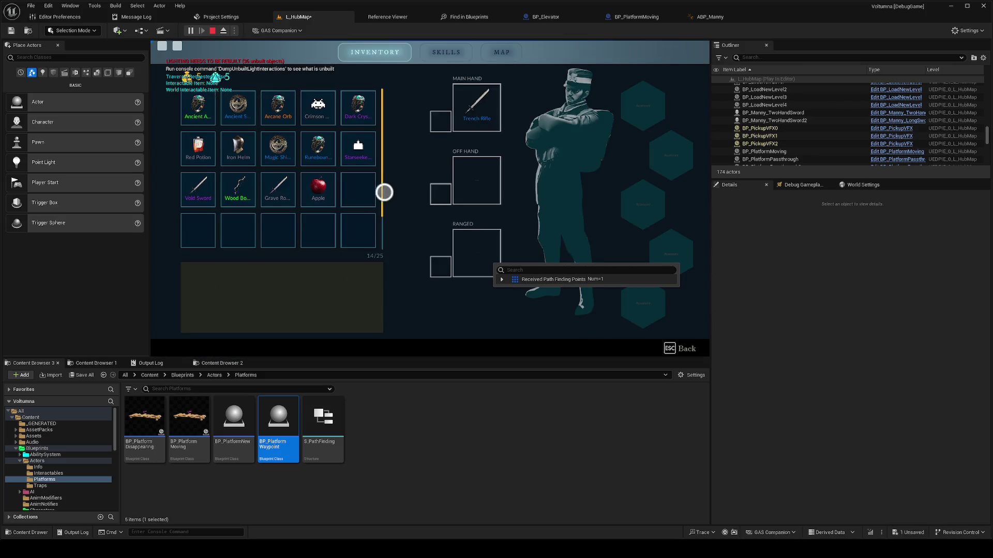
left_click(707, 18)
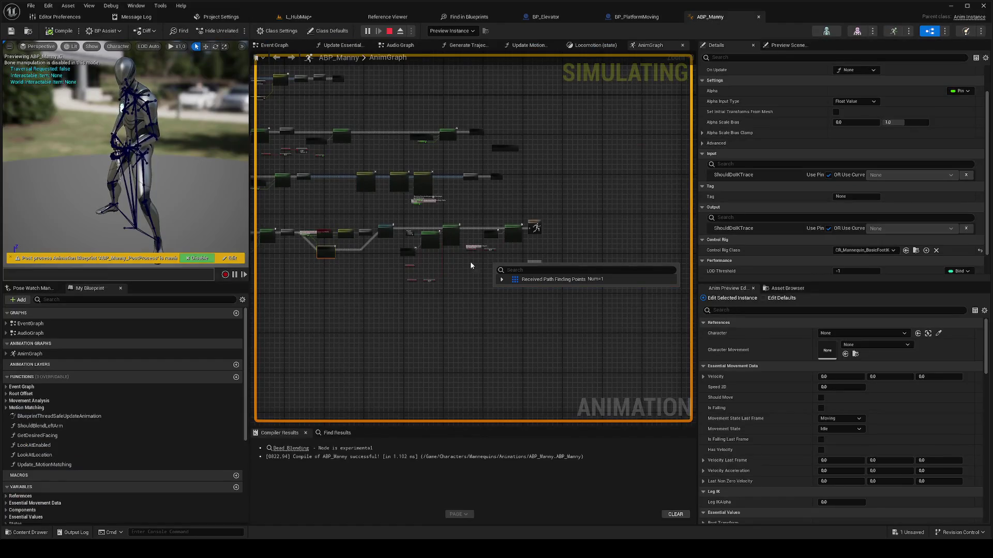
scroll(460, 294, "up", 2)
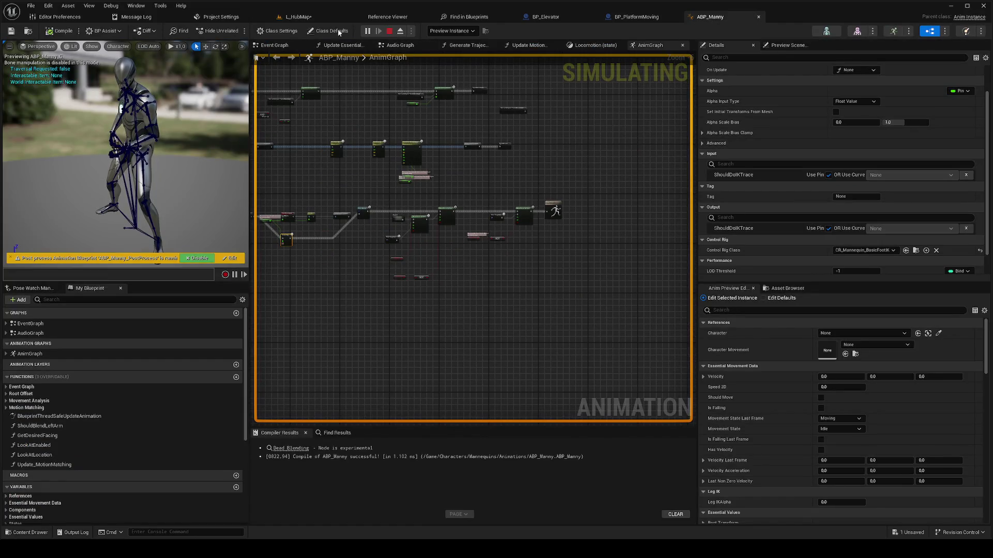
left_click(365, 32)
left_click(298, 17)
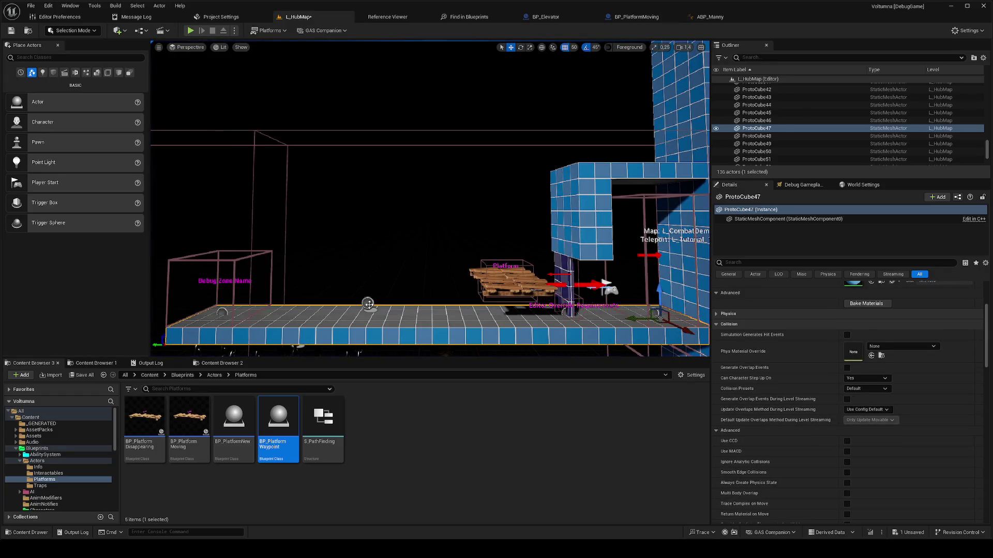
Step: Place a second waypoint above the floor and start playing the level from the floor
left_click_drag(369, 304, 369, 303)
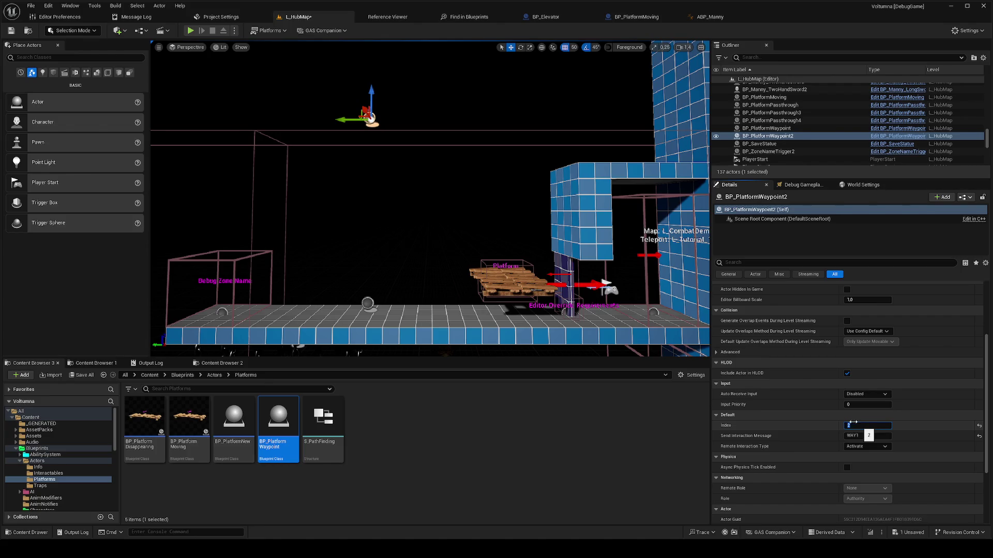
right_click(432, 308)
left_click(447, 305)
key("alt+s")
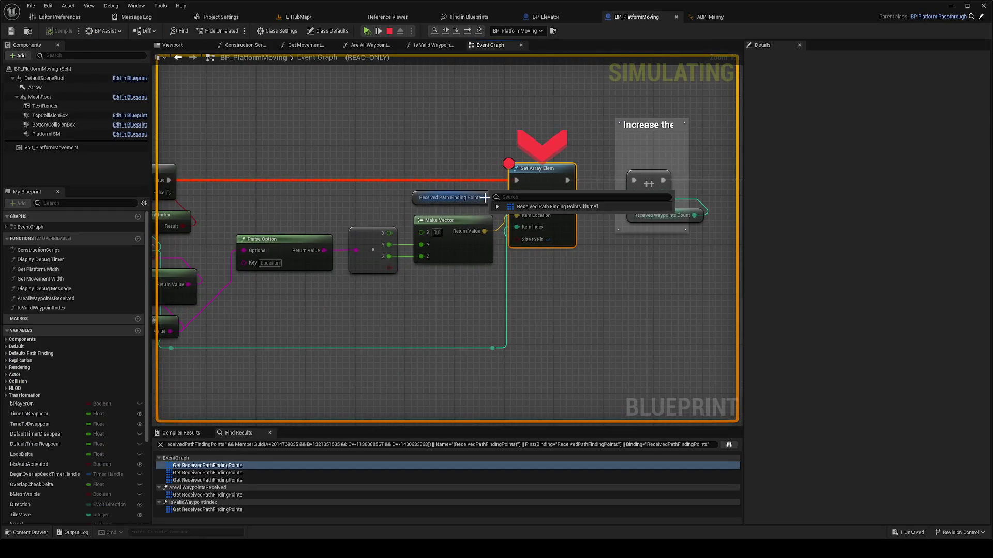
Step: At the breakpoint, step to the increment node and confirm Received Path Finding Points lists three entries
left_click(497, 207)
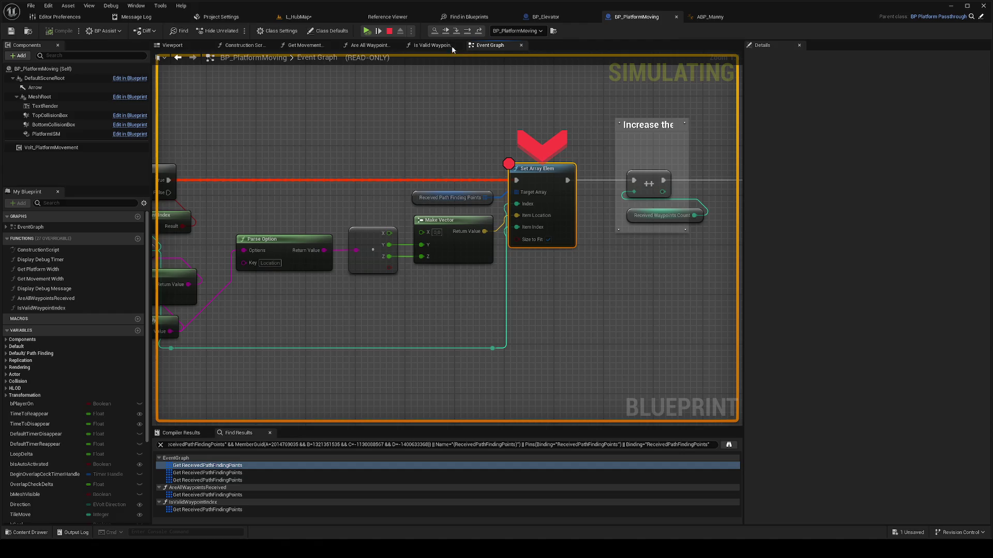
left_click(367, 31)
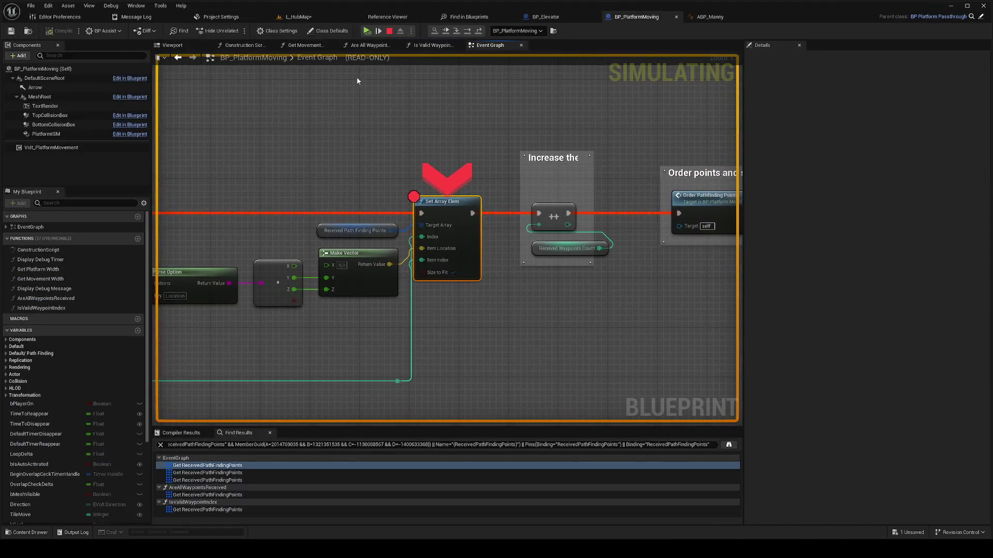
left_click(451, 33)
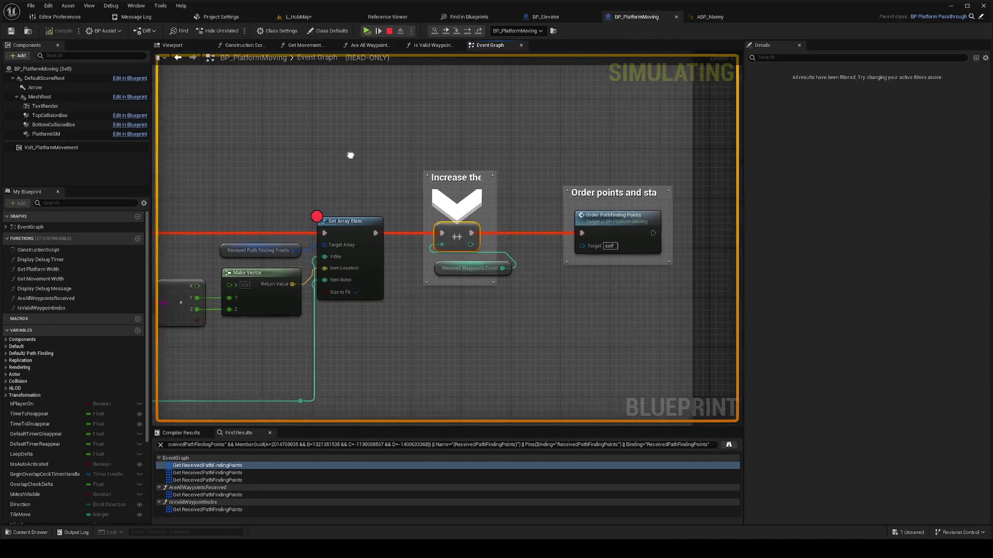
mouse_move(411, 209)
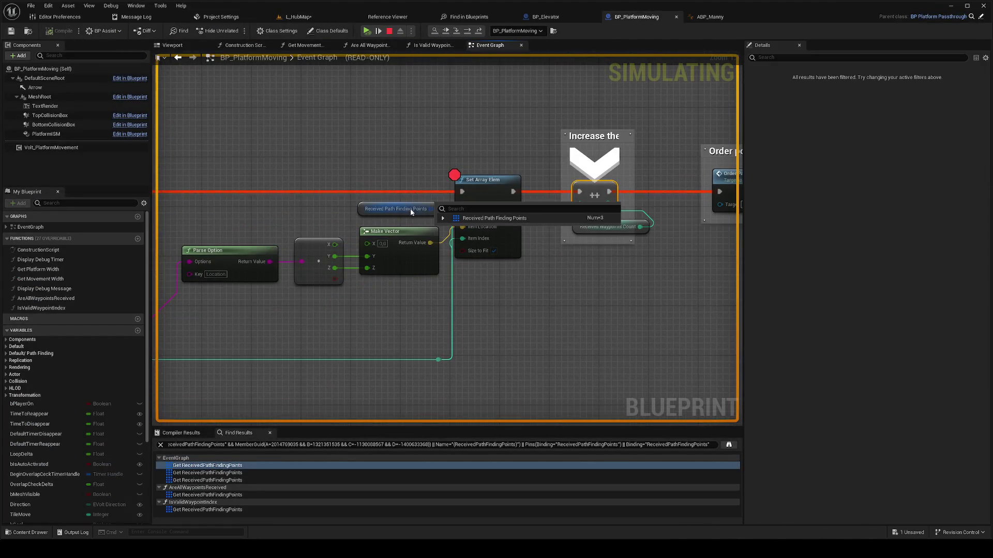
left_click(443, 217)
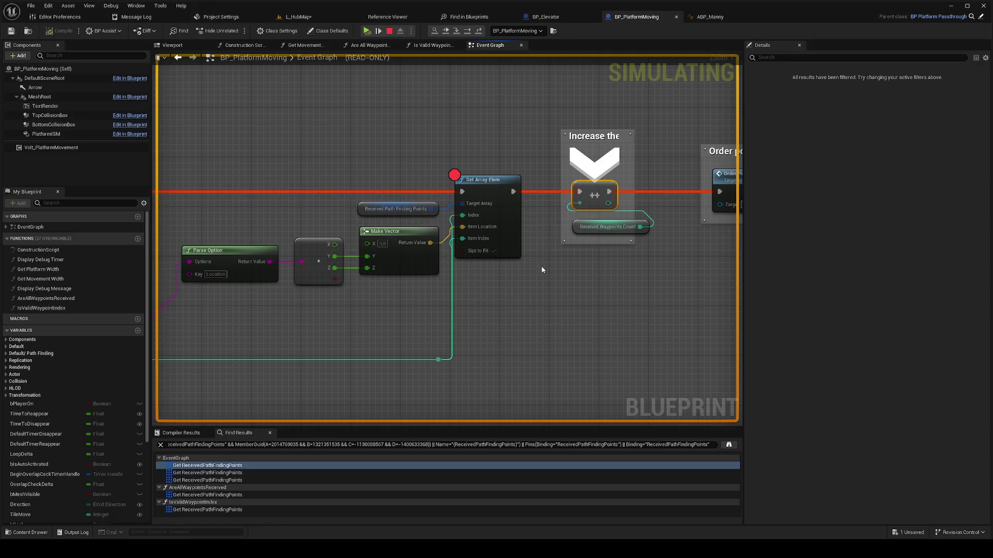
left_click(366, 30)
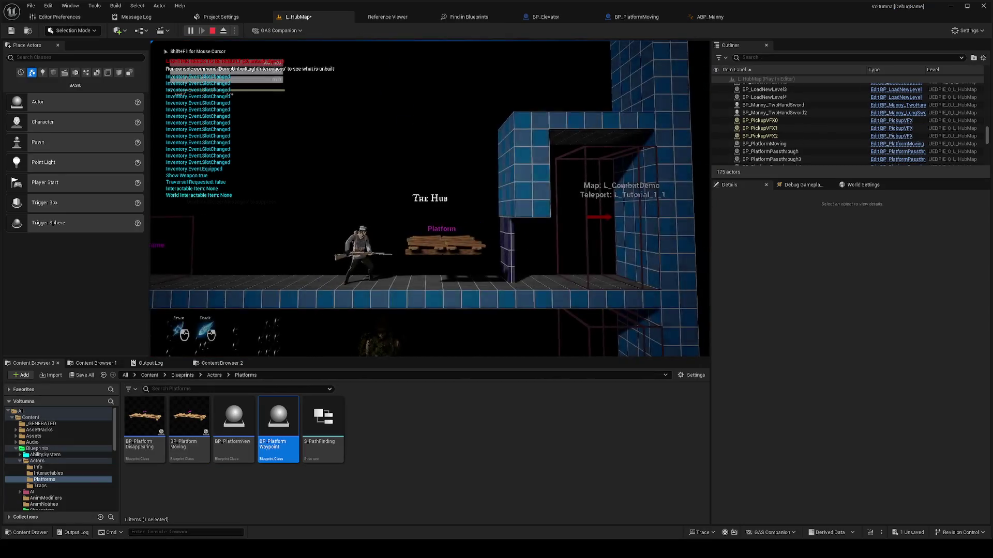
Step: Walk the character left off the platform, then stop the play session
left_click(163, 49)
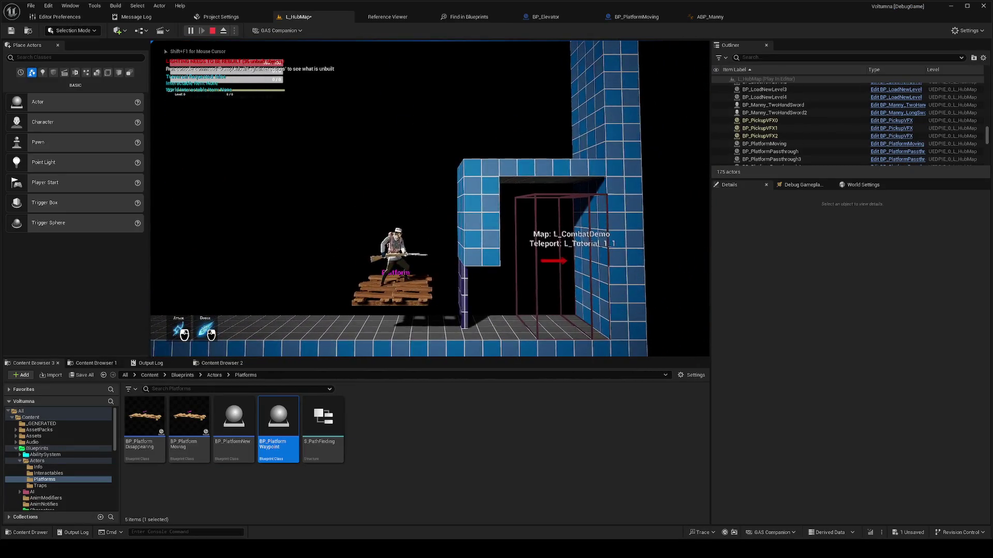
key("a")
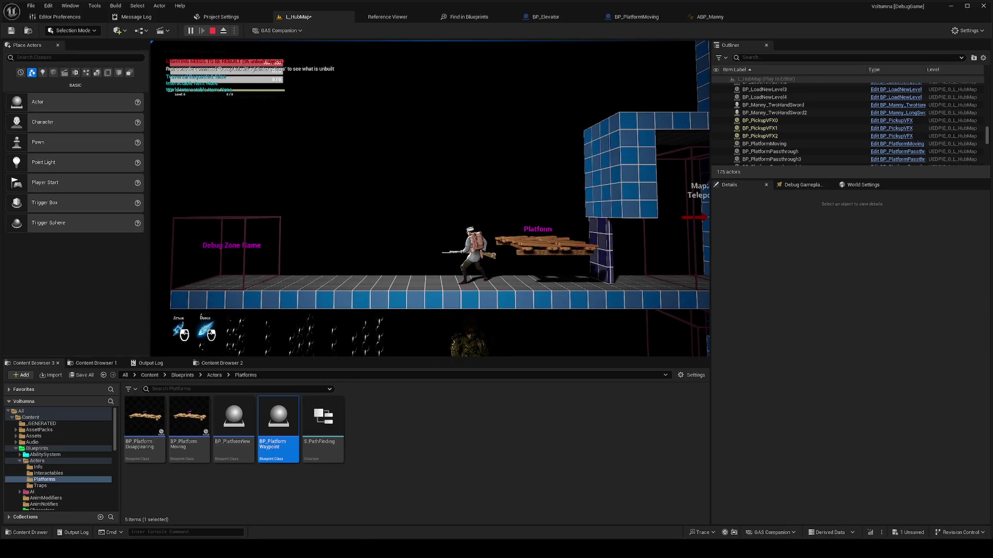
key("Escape")
scroll(867, 403, "up", 3)
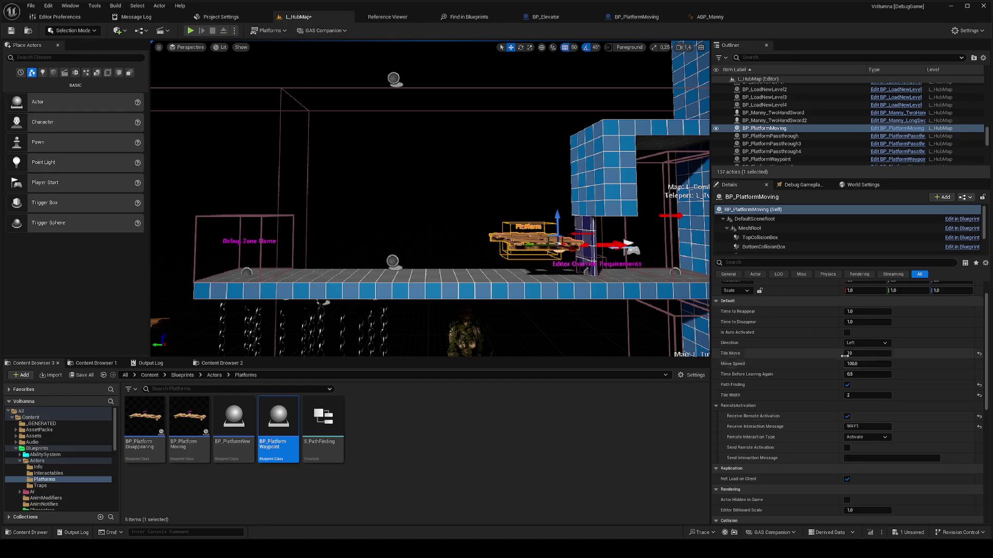
Step: Turn on auto activation for the platform, play from the floor, resume past the breakpoint and stop
left_click(847, 333)
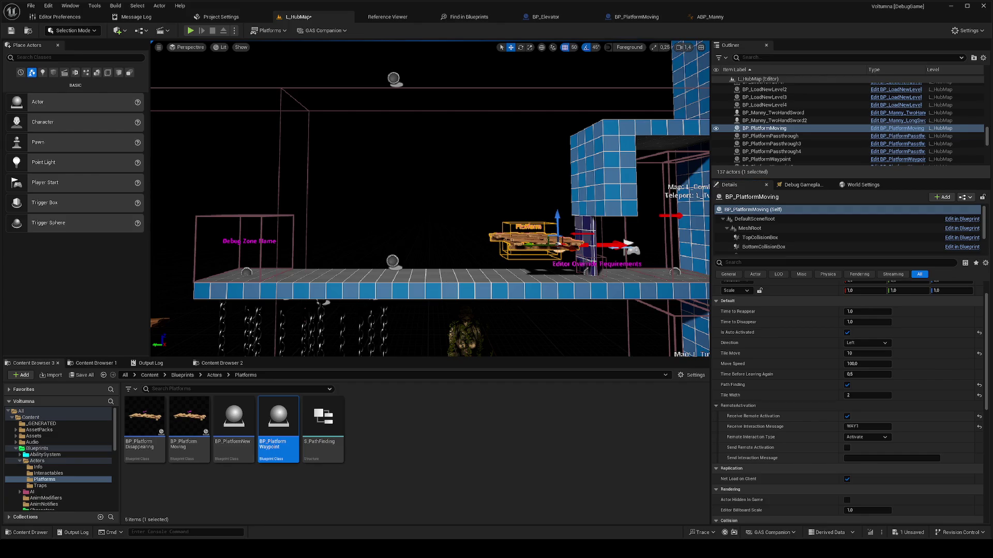
right_click(446, 275)
left_click(464, 269)
key("alt+s")
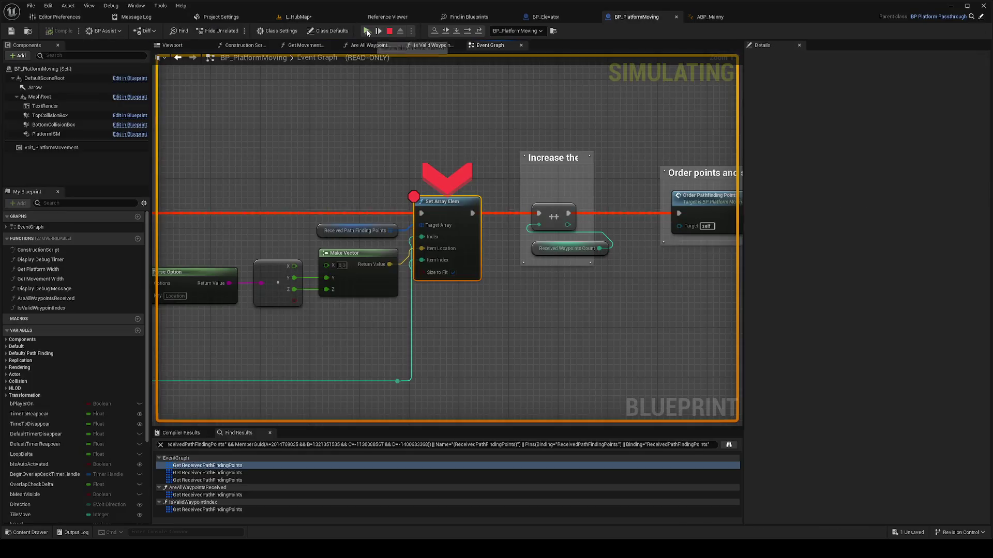
left_click(367, 31)
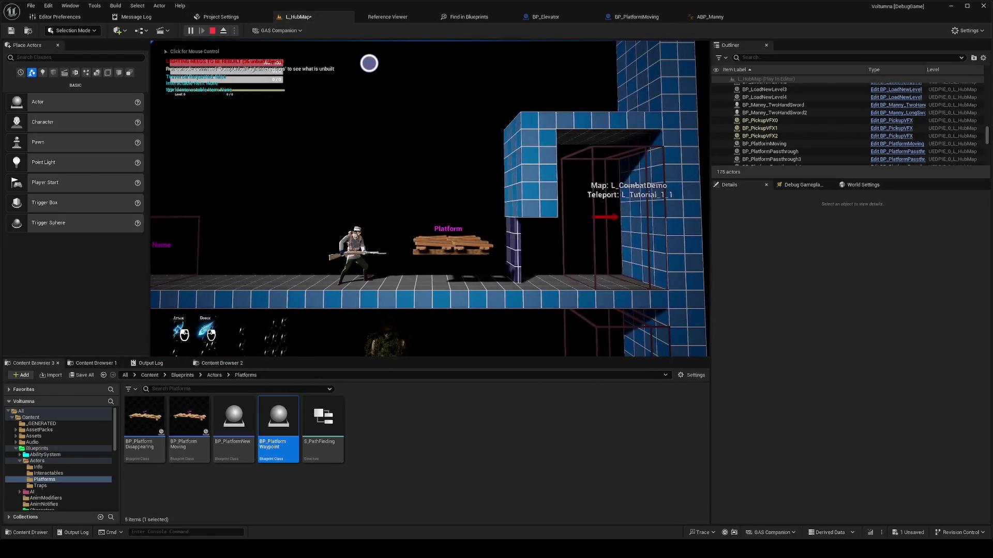
key("Escape")
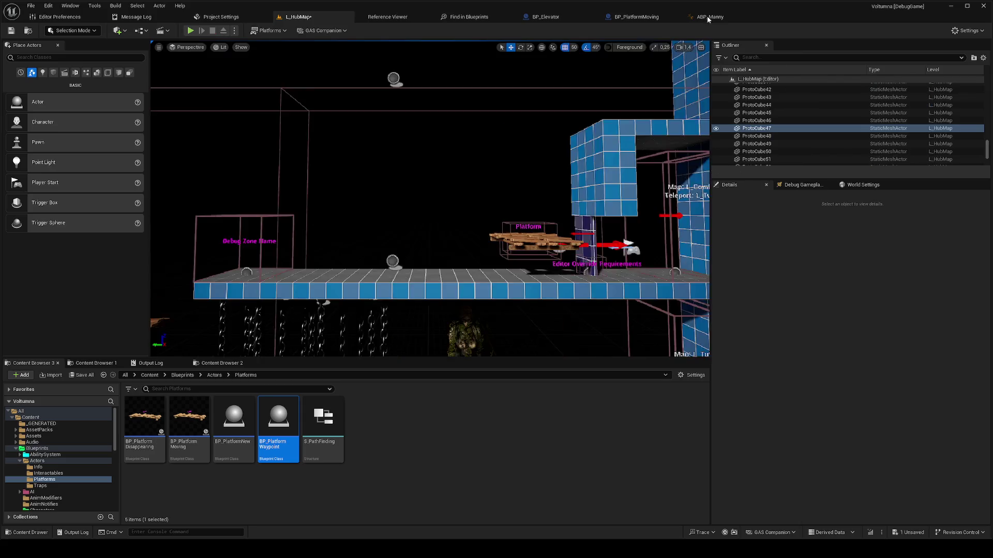
Step: Uncheck Is Auto Activated on the moving platform and bring up its BP_PlatformMoving event graph
left_click(433, 242)
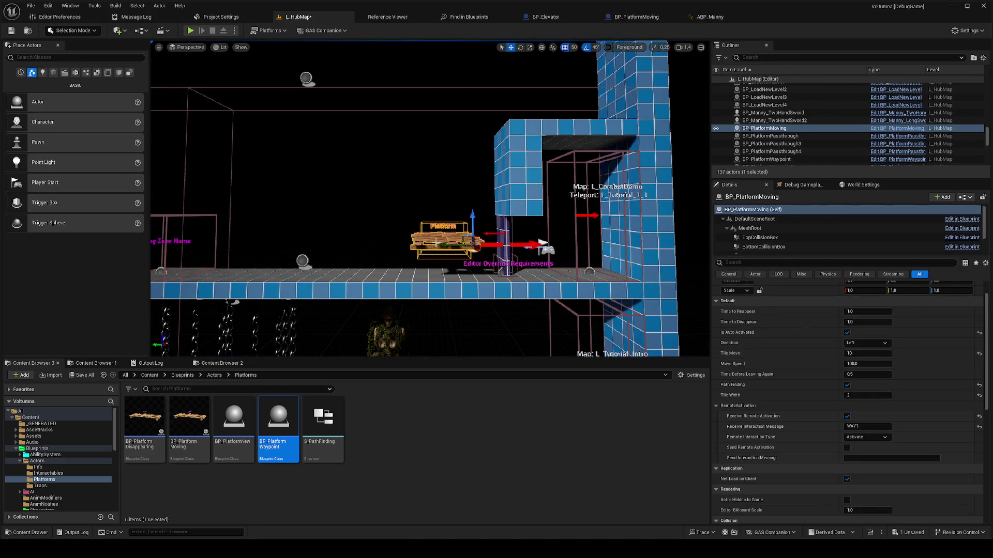
left_click(847, 333)
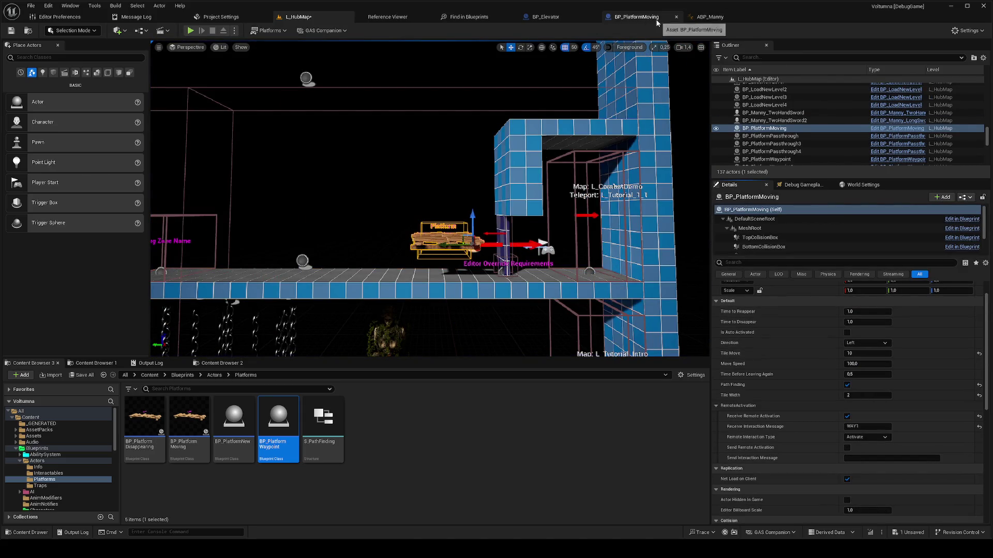
left_click(710, 17)
left_click(655, 18)
left_click(710, 17)
left_click(642, 17)
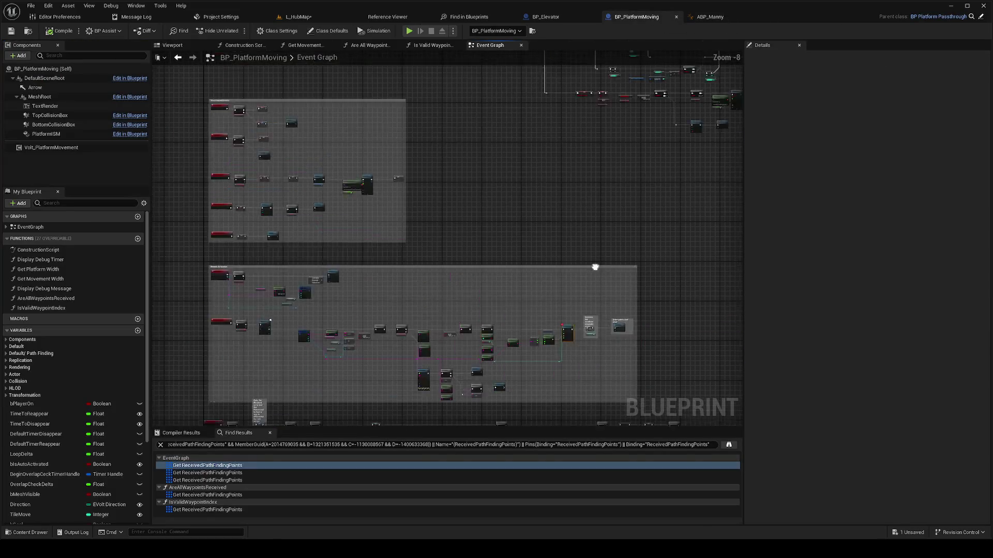
Step: Select StartMoveTimeline, then run L_HubMap with F5 until Set Array Elem breaks
left_click(209, 150)
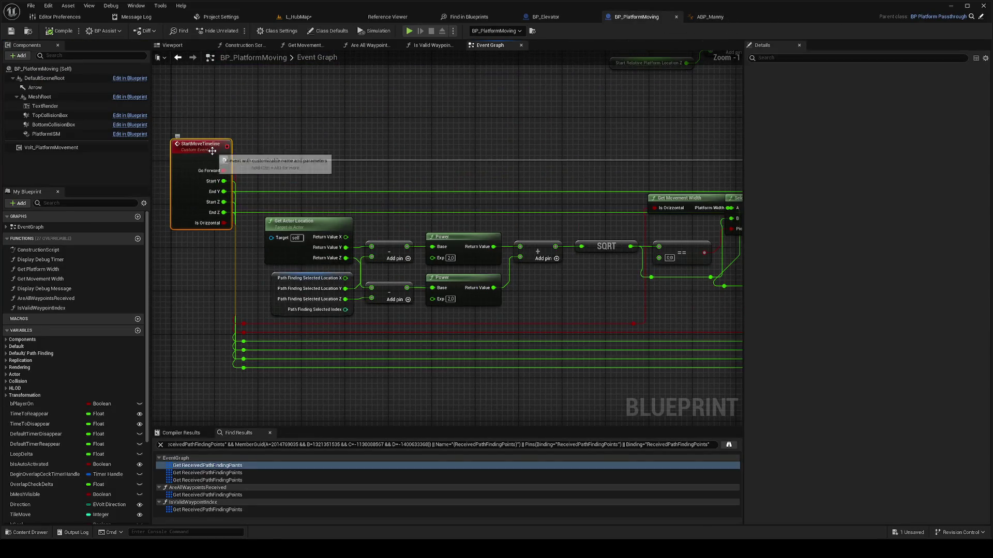
left_click(297, 16)
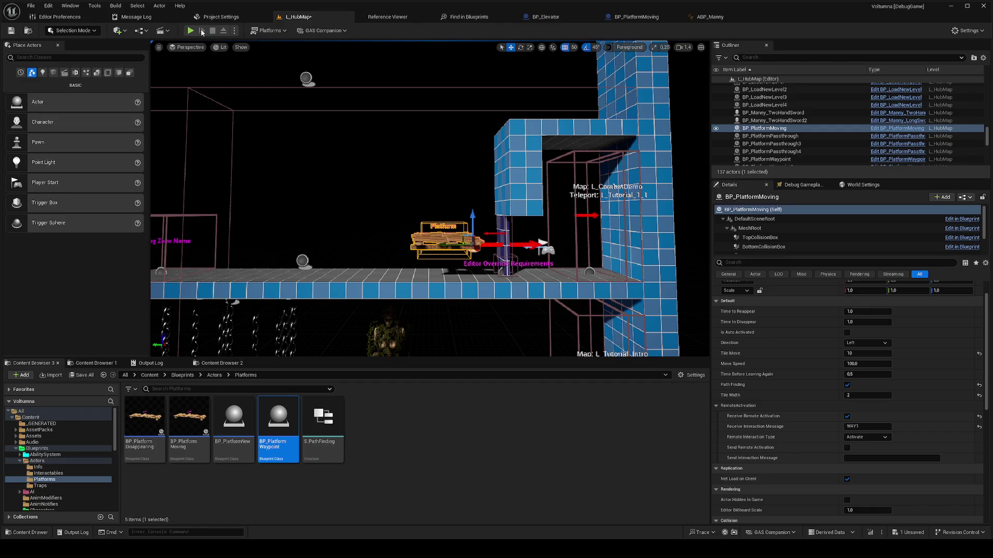
key("F5")
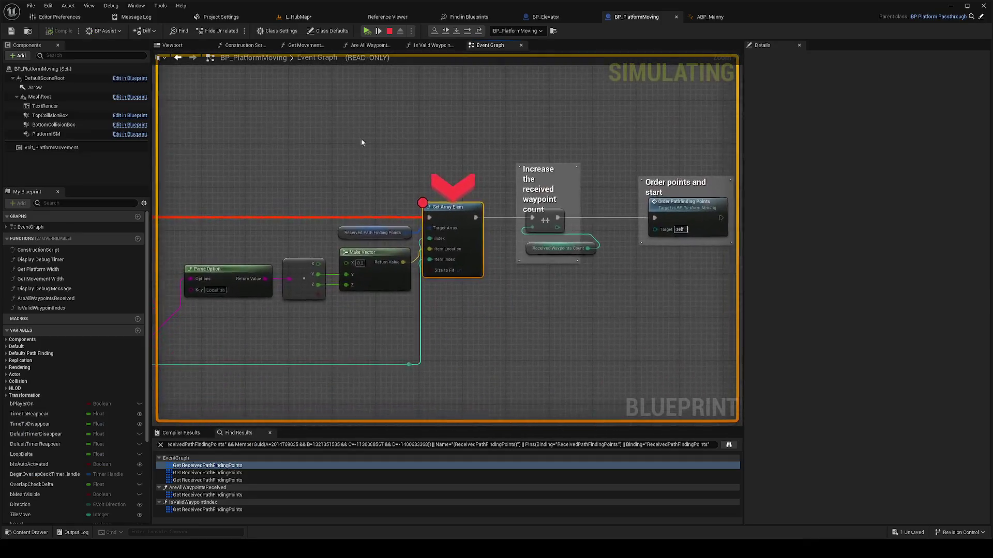
Step: Resume the game, move the character onto the elevator and end play
left_click(367, 31)
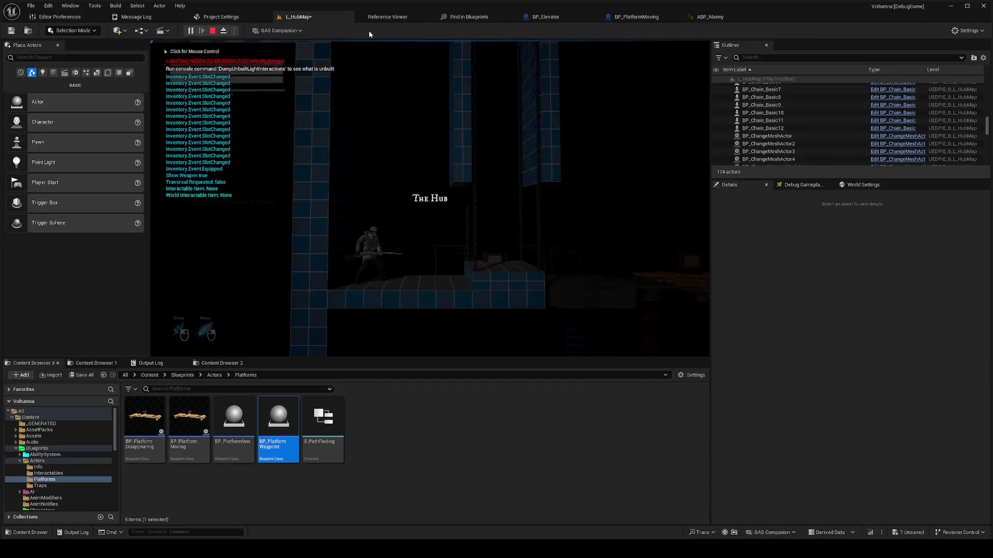
key("d")
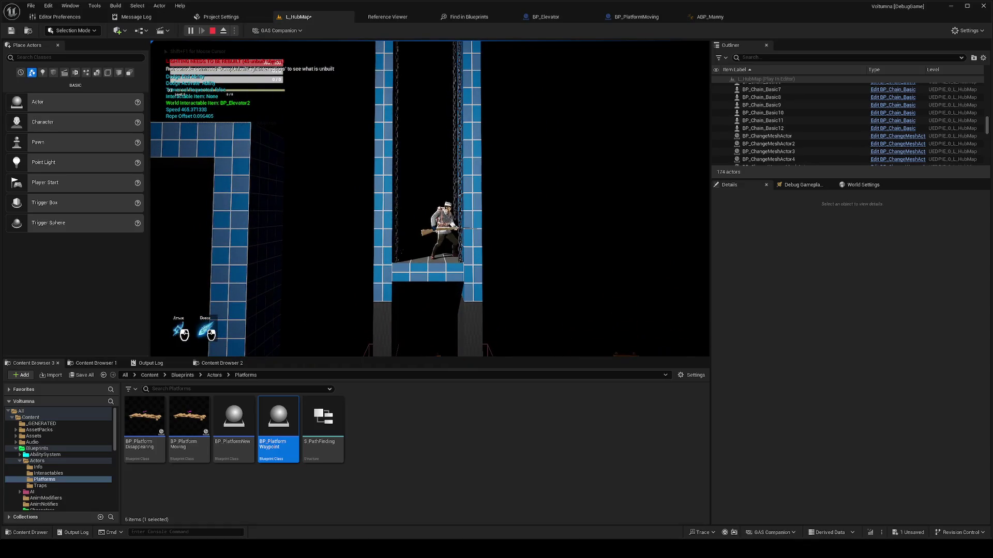
key("Escape")
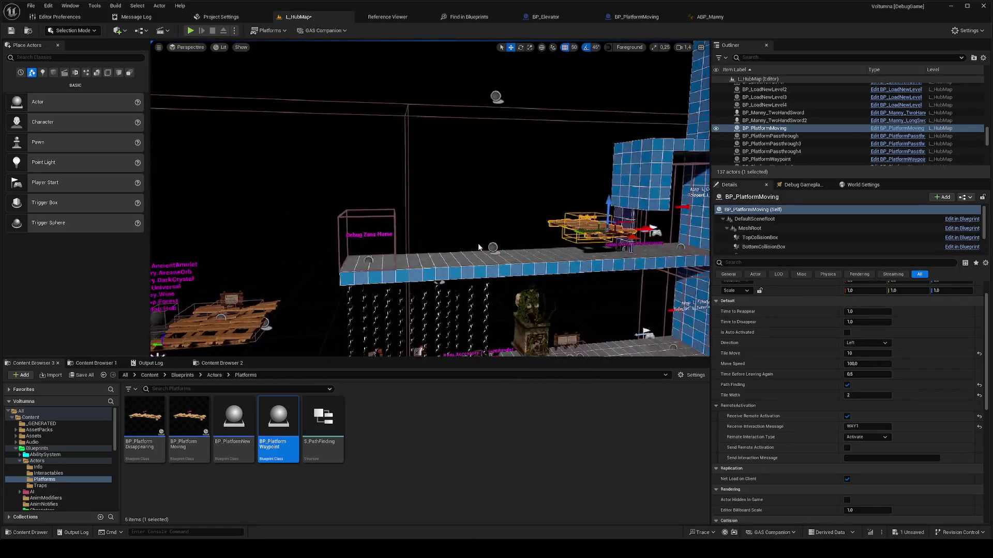
Step: Play from the platform and step over nodes from StartMoveTimeline to Start Movement
right_click(471, 254)
left_click(512, 497)
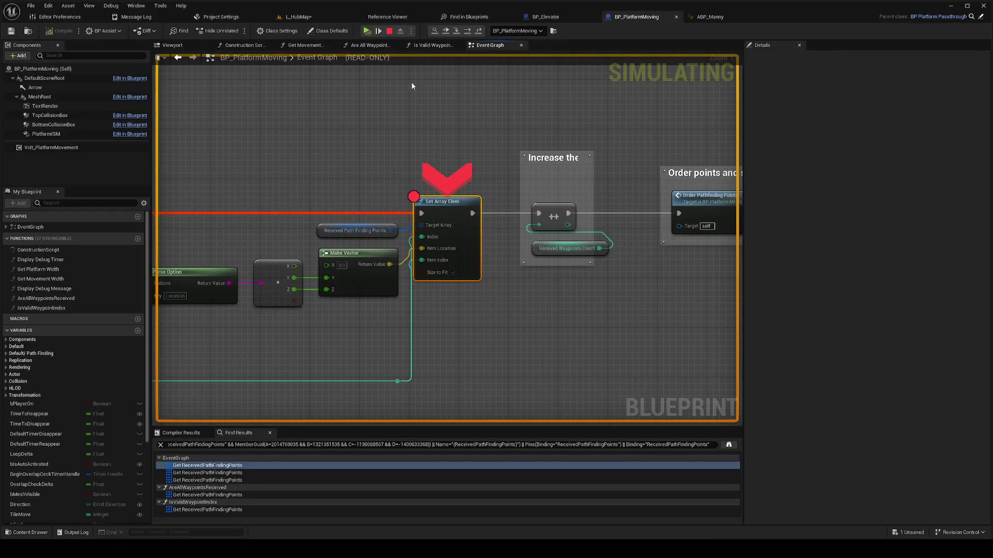
left_click(367, 32)
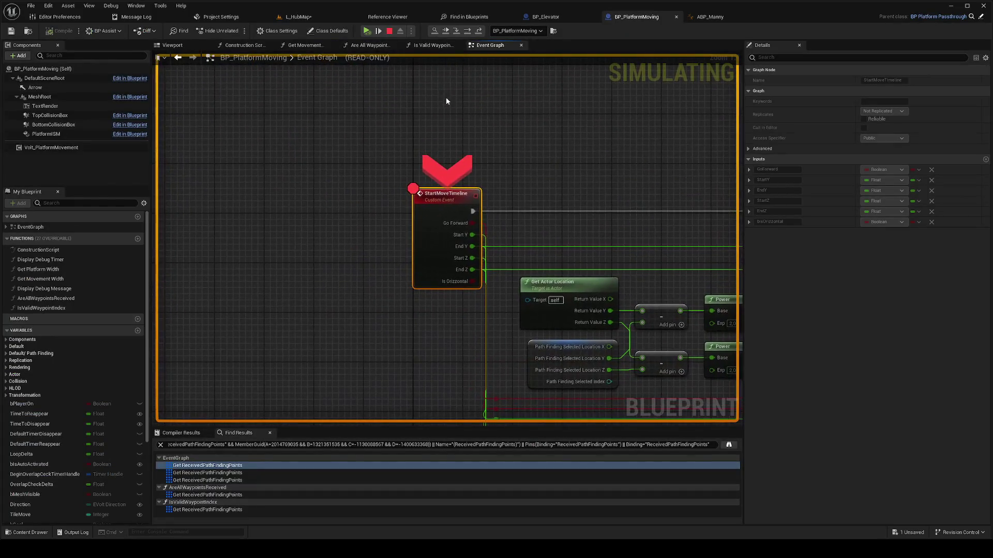
left_click(470, 32)
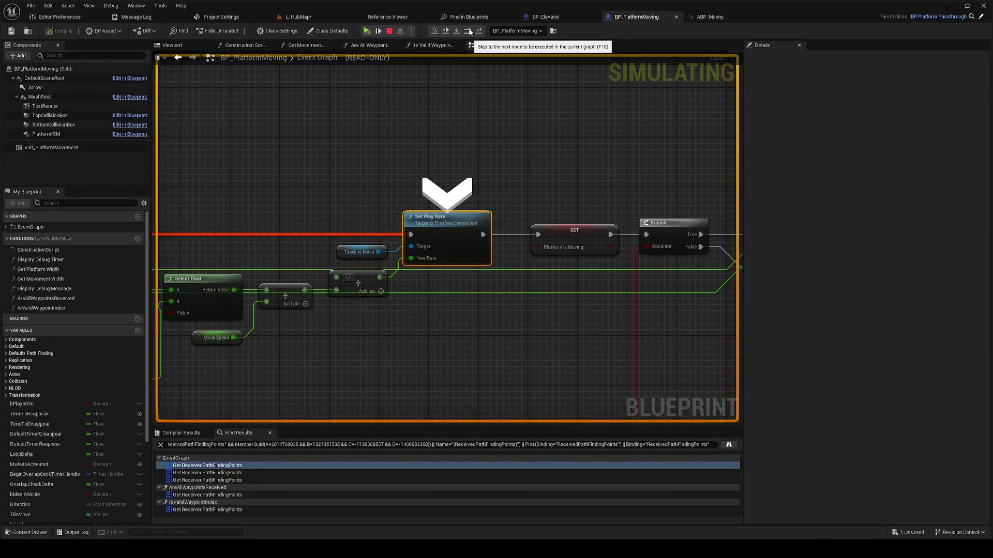
left_click(469, 32)
left_click(470, 32)
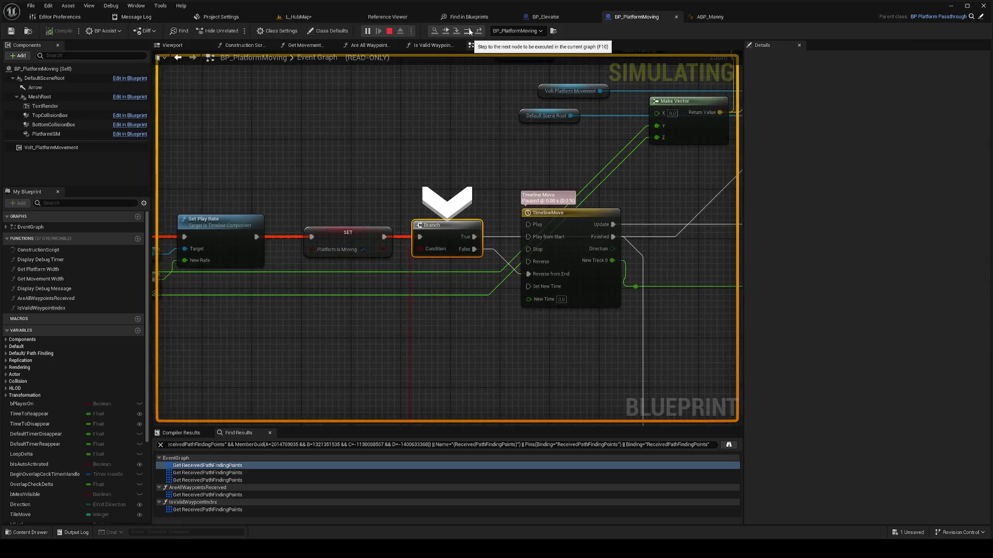
left_click(469, 33)
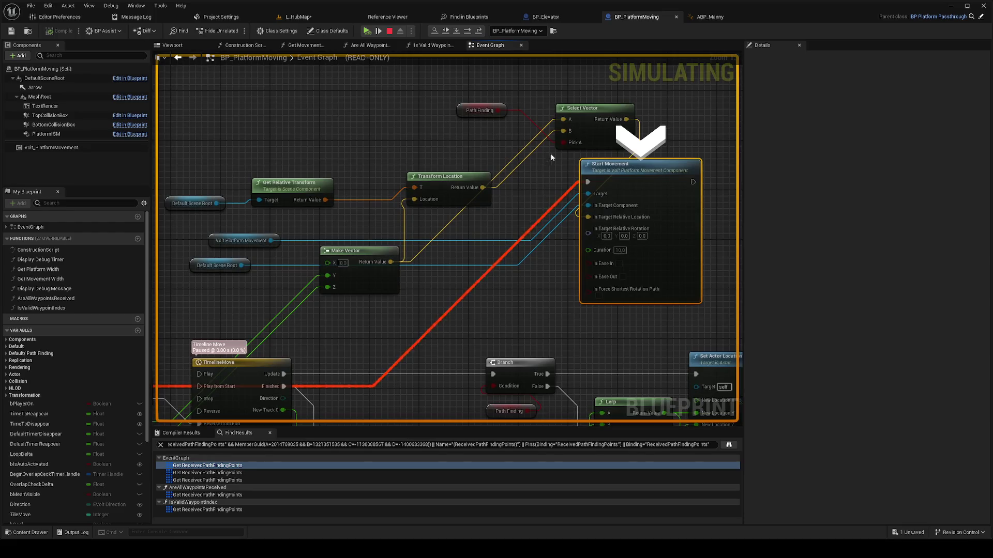
mouse_move(566, 132)
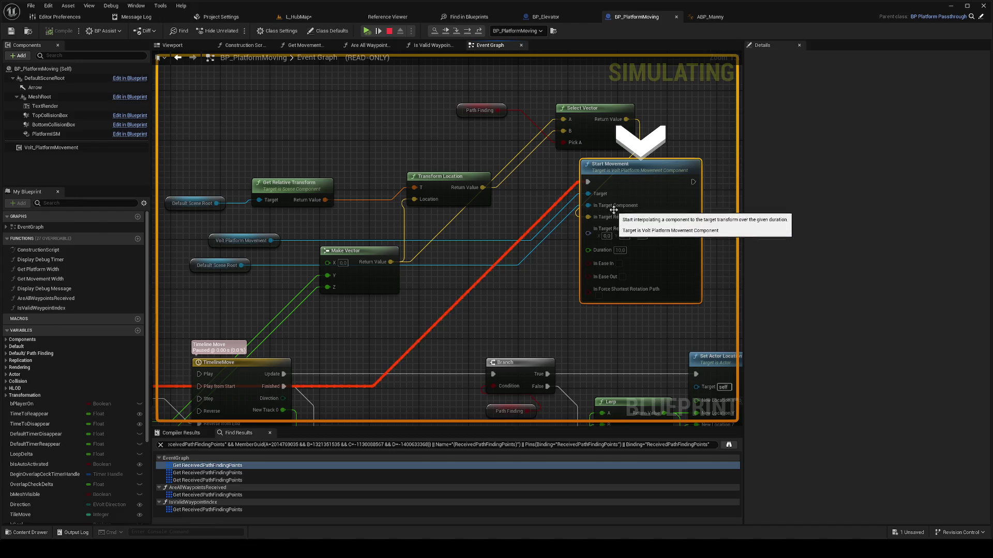
scroll(557, 249, "down", 4)
scroll(558, 250, "up", 3)
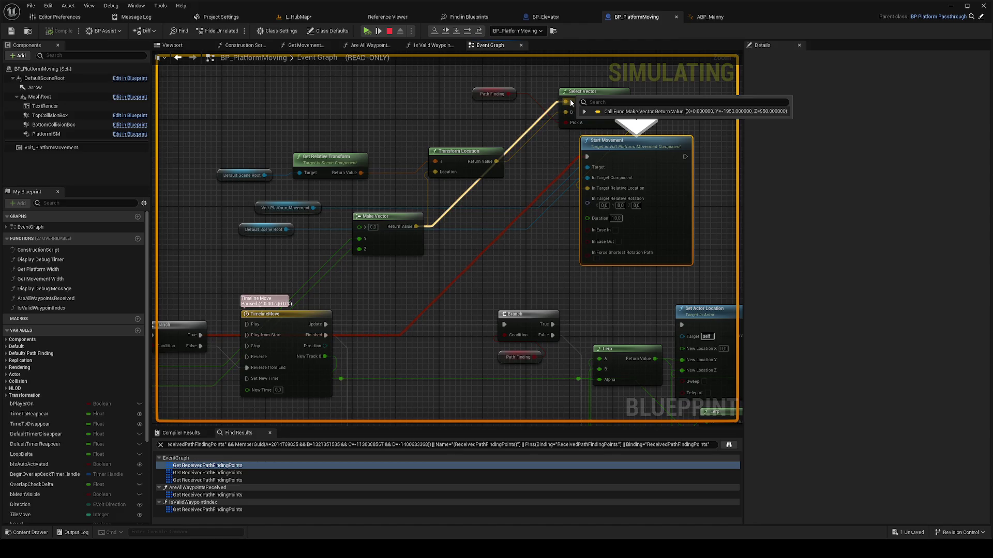
Step: End play, select the path-finding waypoint, then check BP_Elevator and return to BP_PlatformMoving's graph
left_click(366, 31)
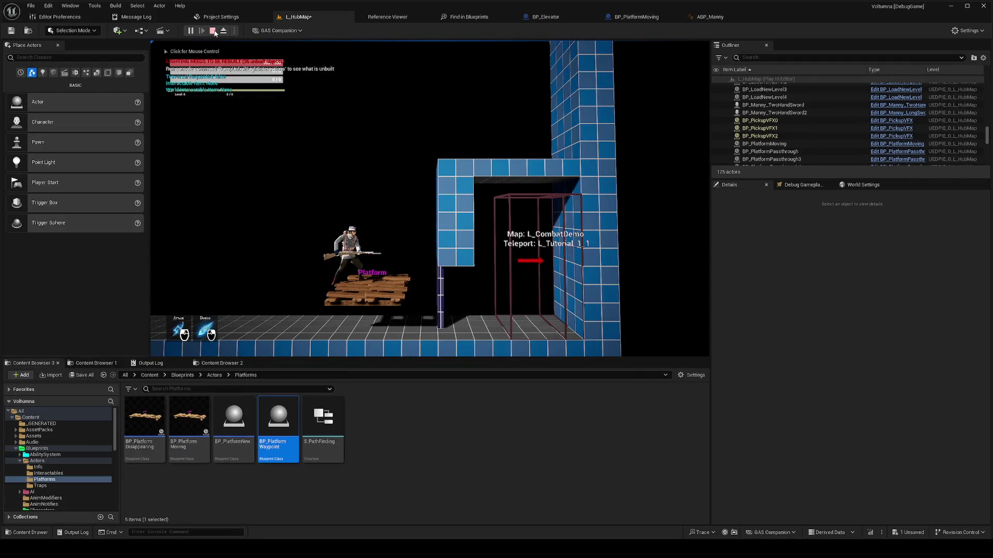
key("Escape")
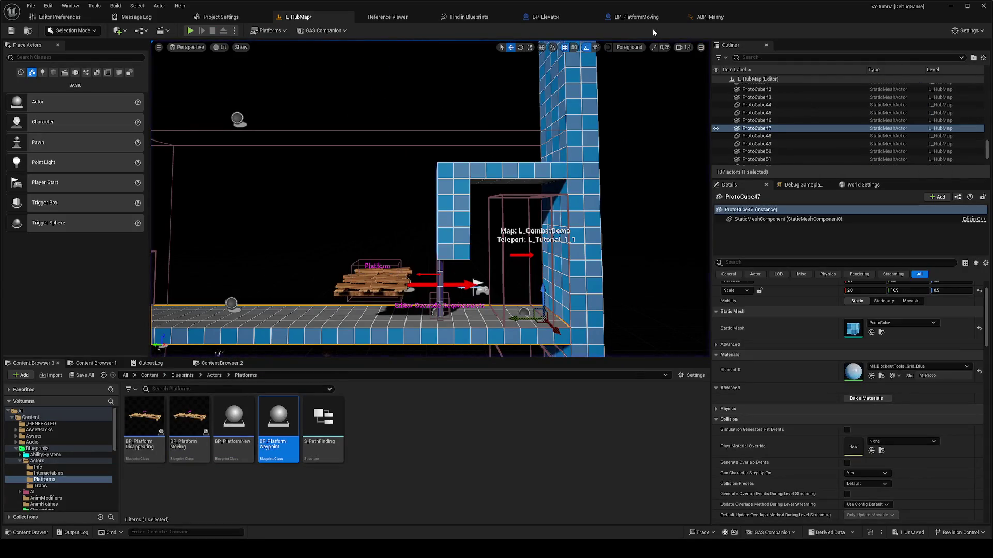
left_click(710, 16)
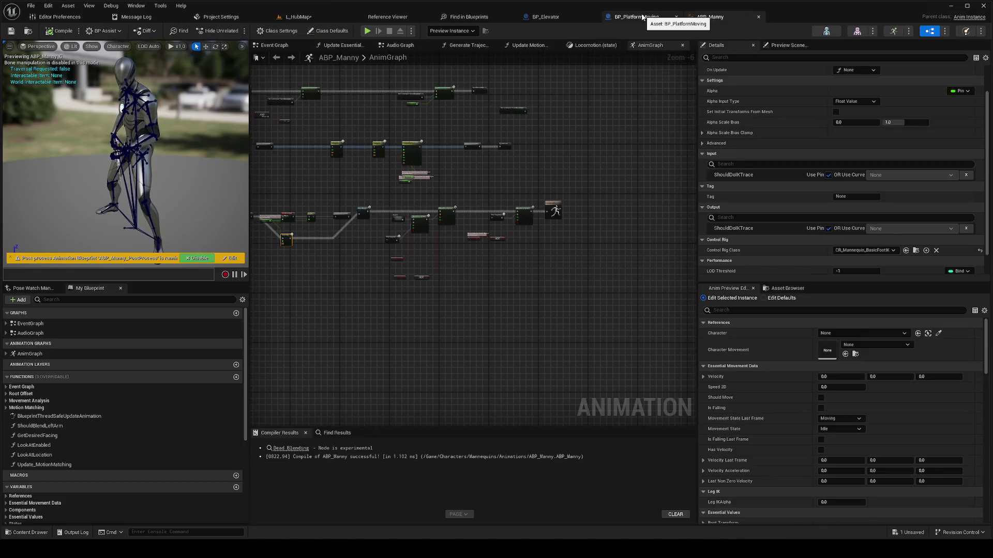
left_click(300, 16)
scroll(286, 263, "down", 3)
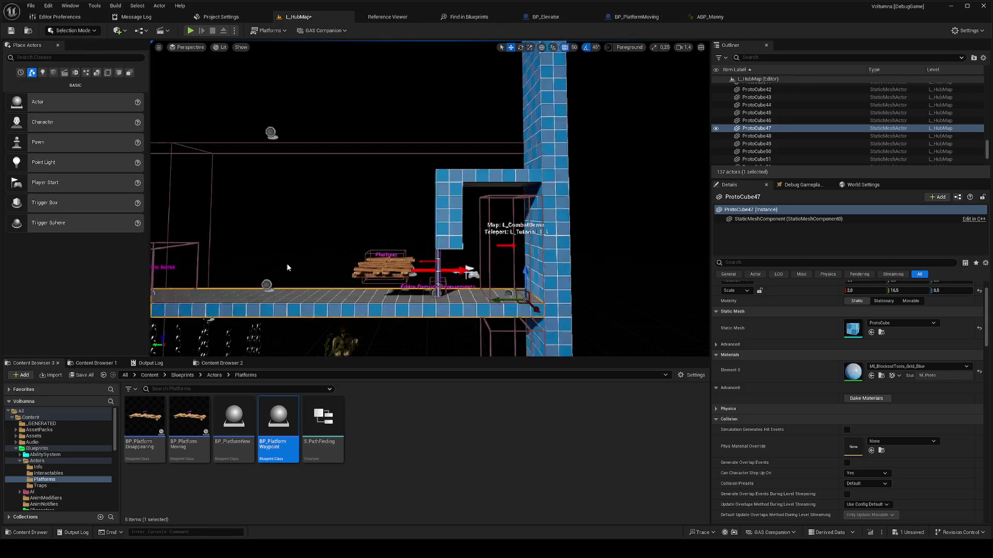
left_click(281, 279)
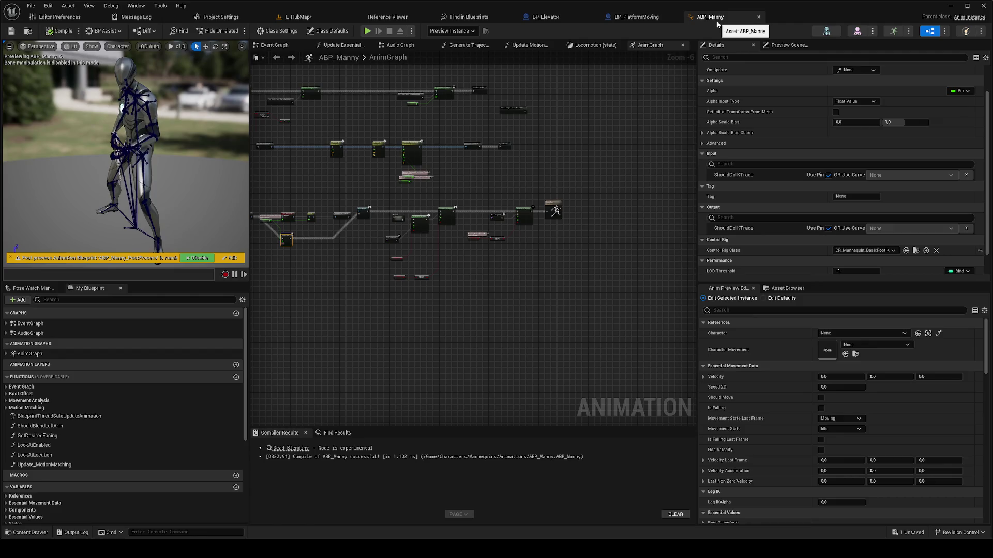
left_click(714, 17)
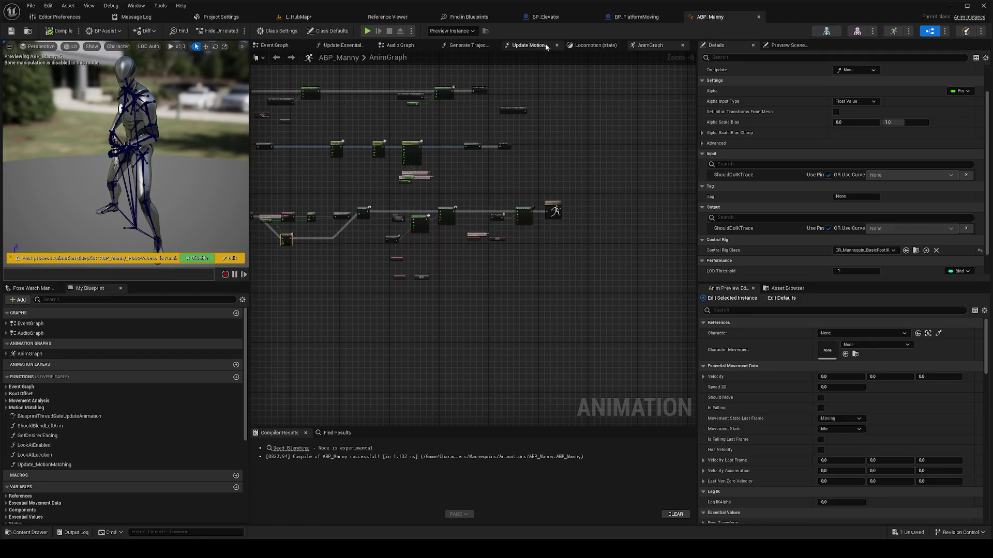
left_click(561, 21)
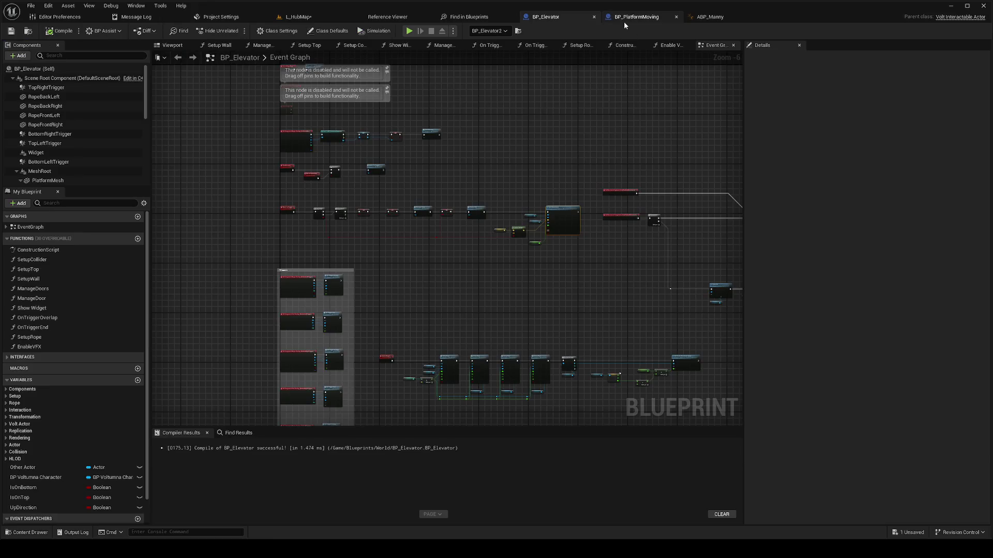
left_click(636, 17)
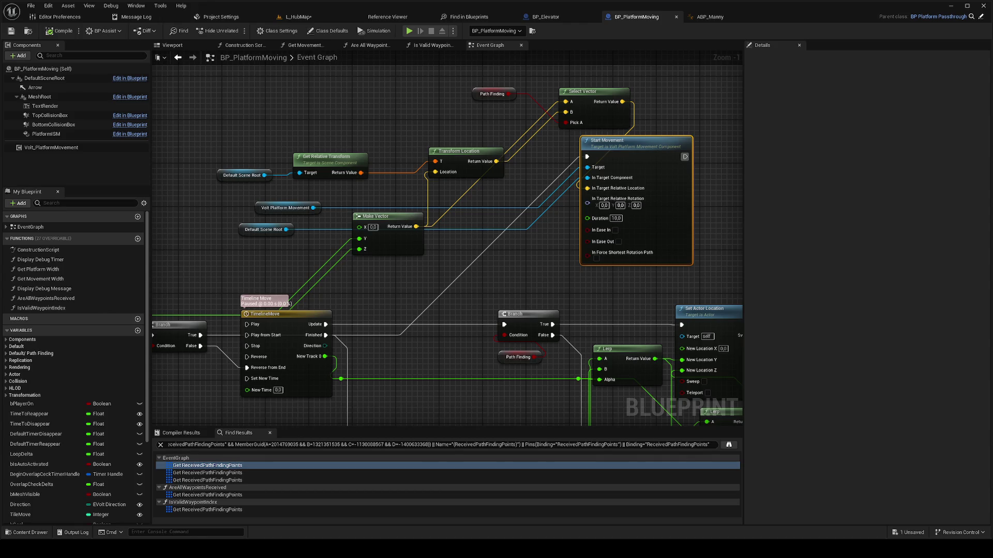
scroll(605, 315, "down", 3)
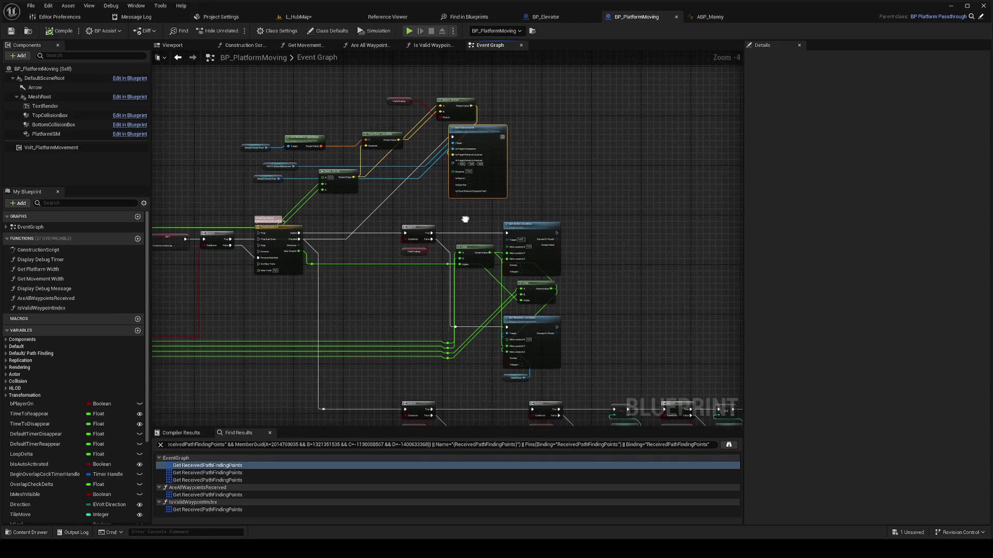
scroll(492, 182, "down", 2)
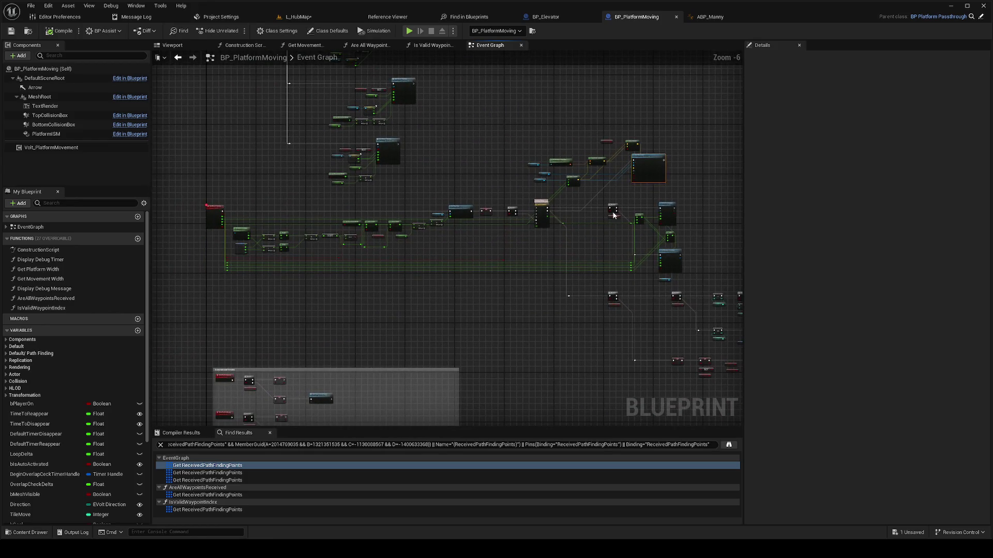
scroll(499, 282, "up", 2)
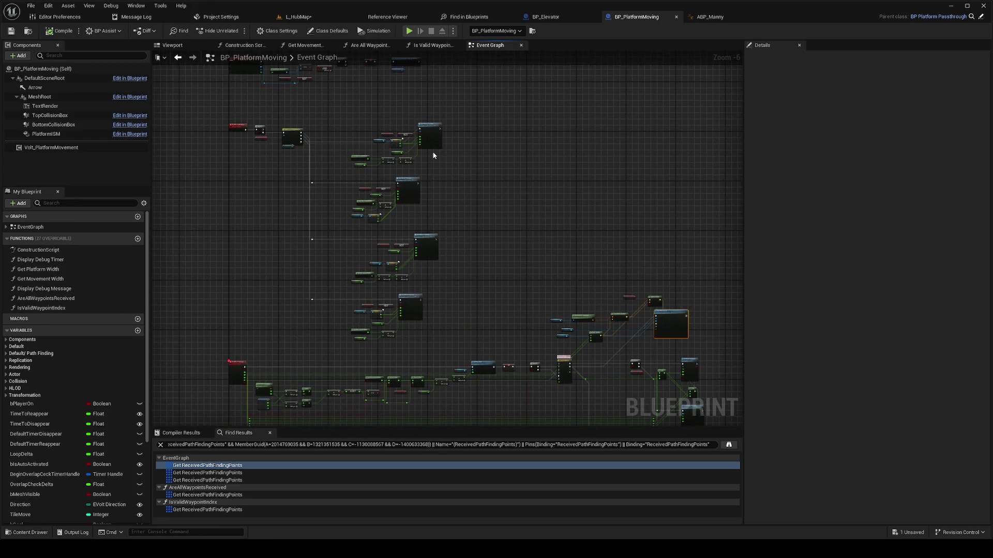
scroll(411, 136, "up", 3)
scroll(488, 255, "down", 3)
scroll(559, 263, "up", 2)
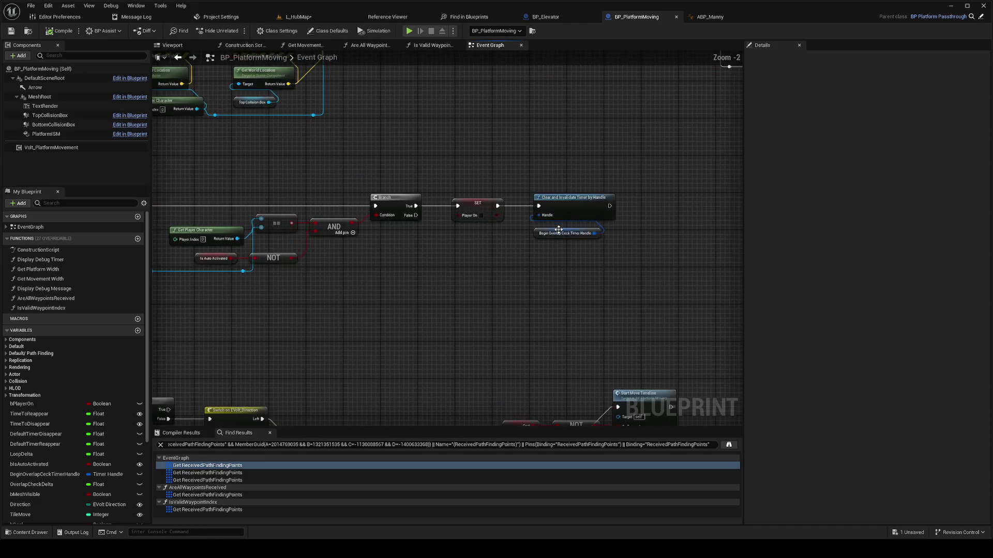
scroll(559, 263, "down", 5)
scroll(571, 211, "up", 3)
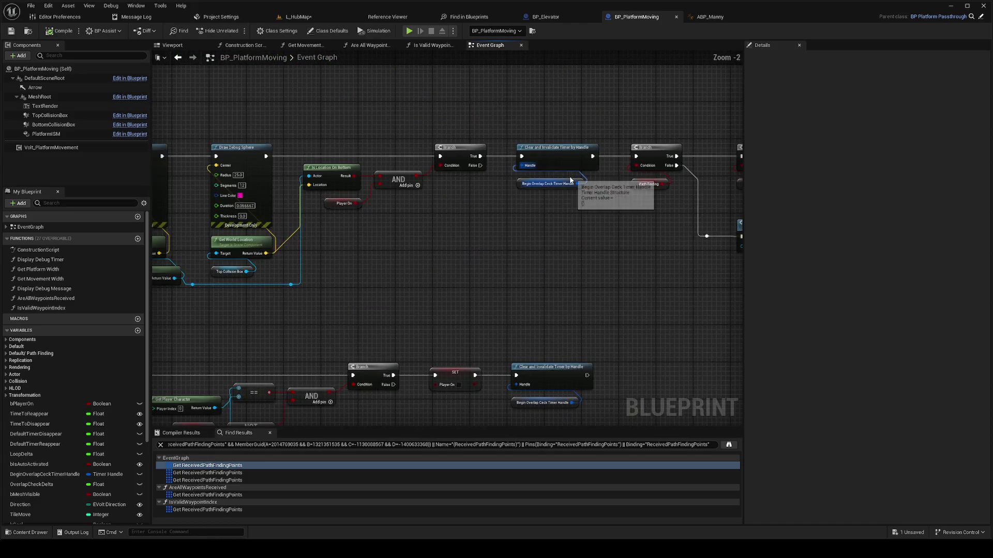
scroll(571, 211, "down", 2)
scroll(568, 243, "up", 3)
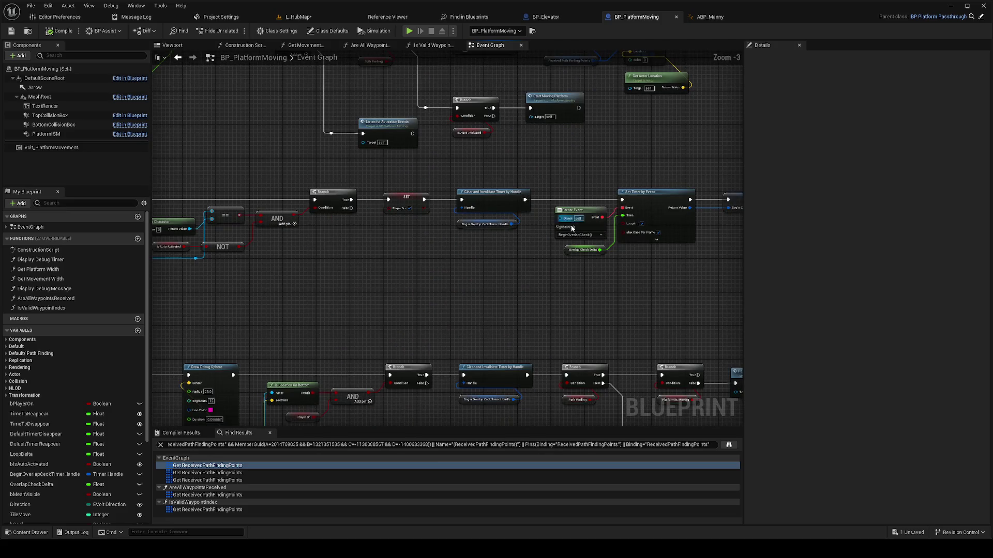
scroll(567, 243, "down", 5)
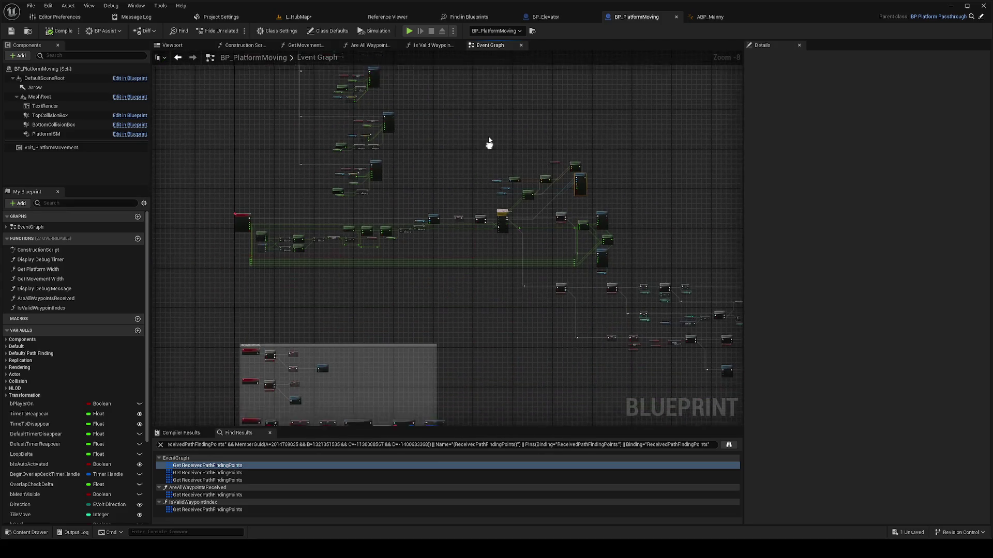
scroll(553, 219, "up", 3)
scroll(527, 259, "up", 2)
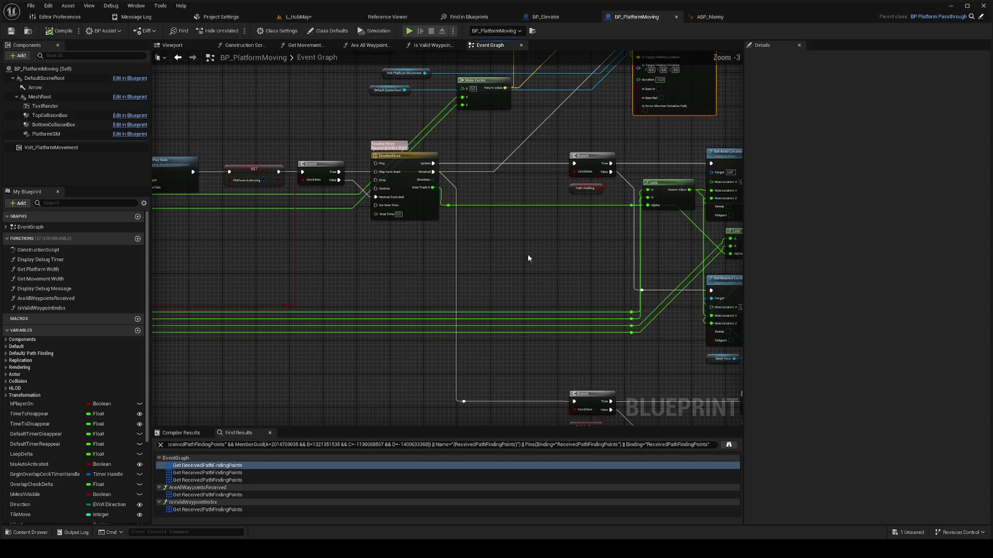
Step: Add an On Movement Completed event for the Volt_PlatformMovement component
right_click(64, 147)
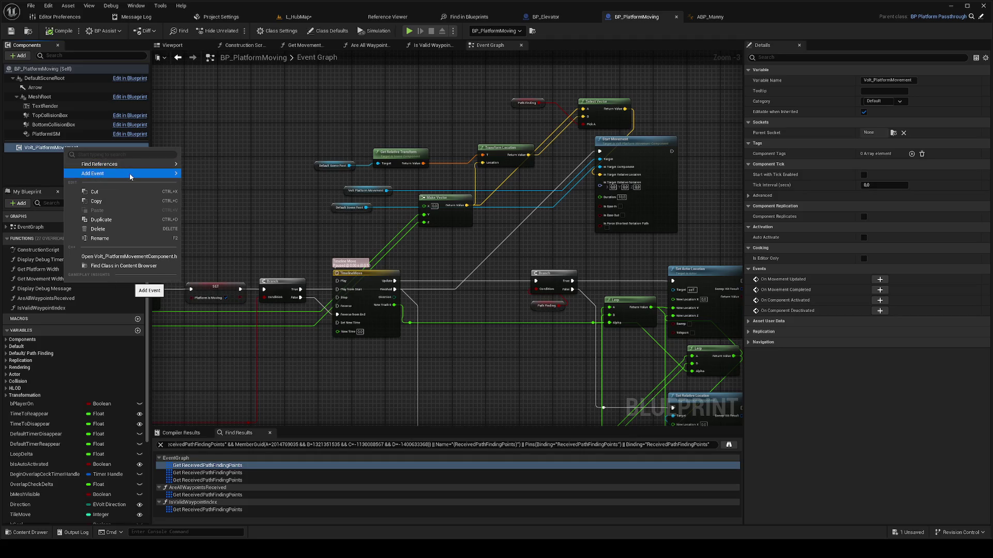
left_click(225, 193)
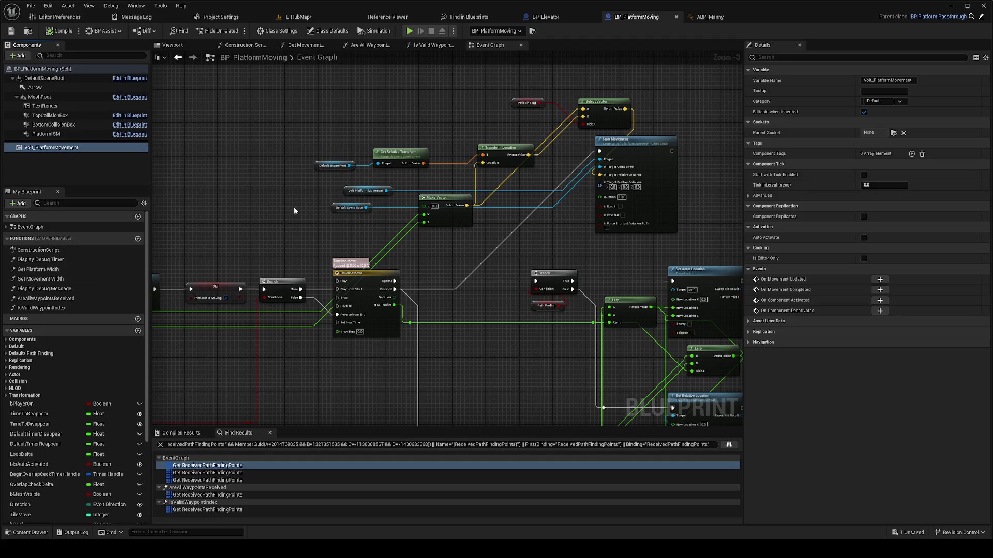
scroll(361, 220, "down", 2)
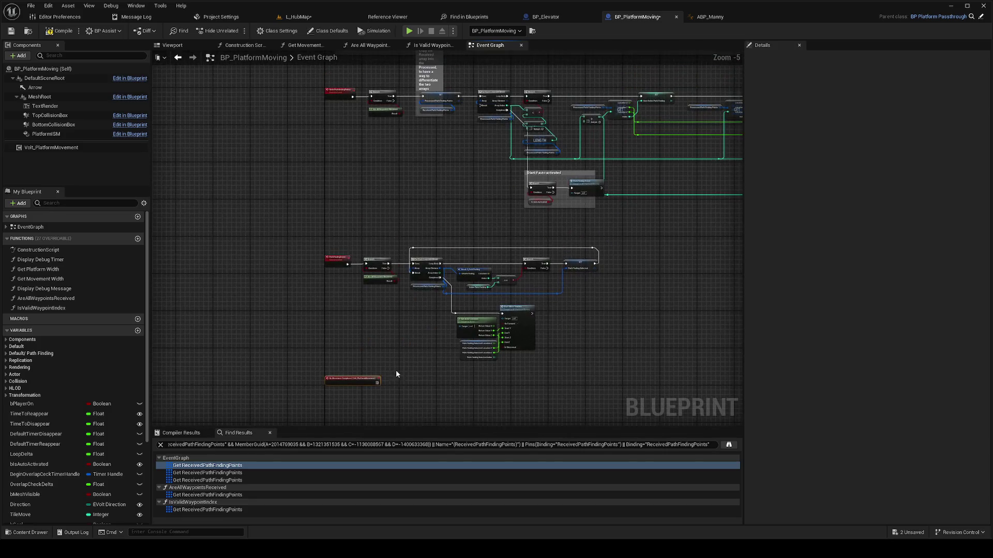
mouse_move(349, 379)
left_mouse_down()
mouse_move(492, 62)
mouse_move(558, 57)
mouse_move(584, 77)
mouse_move(586, 101)
left_mouse_up()
key("ctrl+z")
Step: Position the On Movement Completed node beside the movement timeline
scroll(420, 307, "up", 3)
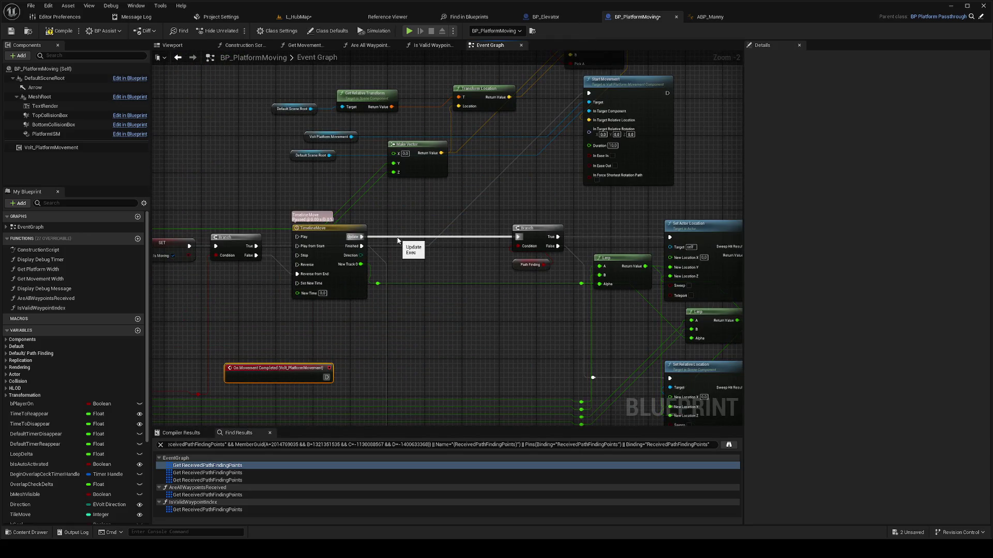
scroll(398, 240, "down", 2)
scroll(440, 291, "up", 1)
mouse_move(367, 217)
left_mouse_down()
mouse_move(403, 324)
mouse_move(433, 297)
left_mouse_up()
scroll(429, 318, "up", 1)
scroll(465, 327, "down", 3)
left_click_drag(465, 328, 418, 277)
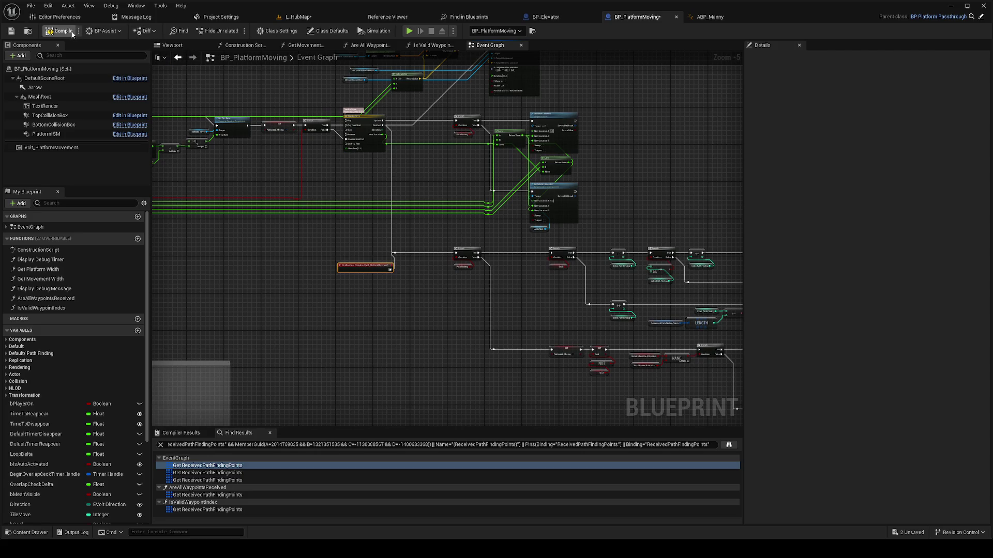
left_click(295, 17)
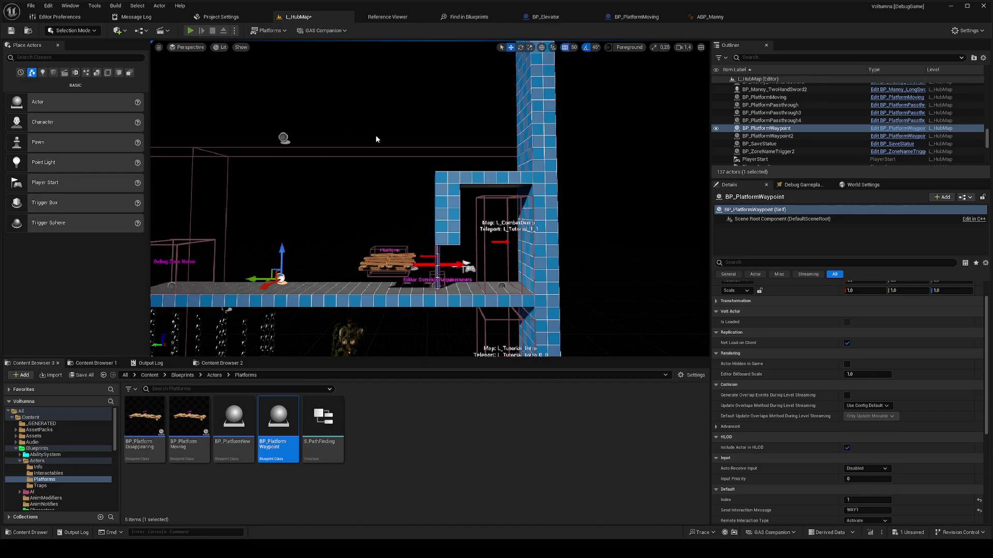
Step: Run a quick play session, then restart play from the ProtoCube47 floor block
key("alt+p")
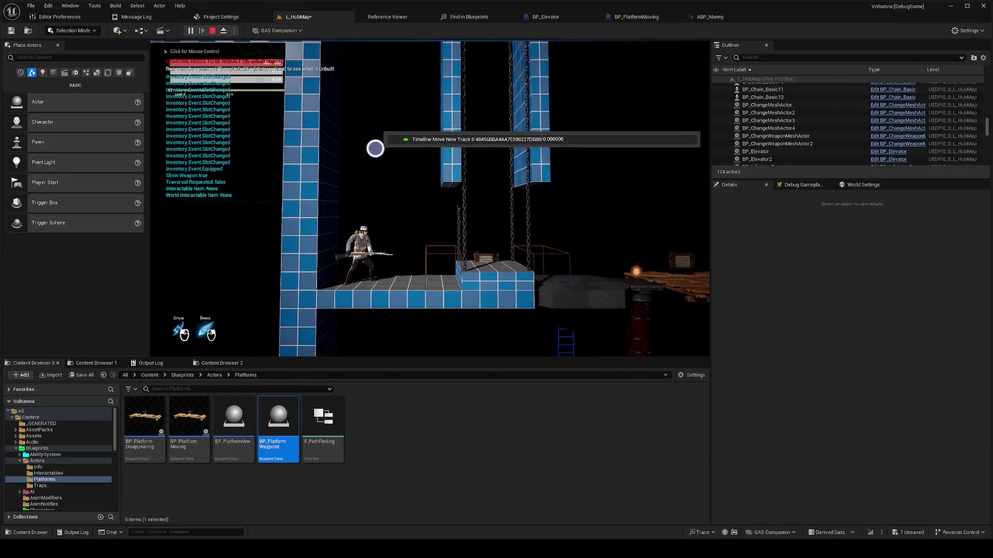
key("Escape")
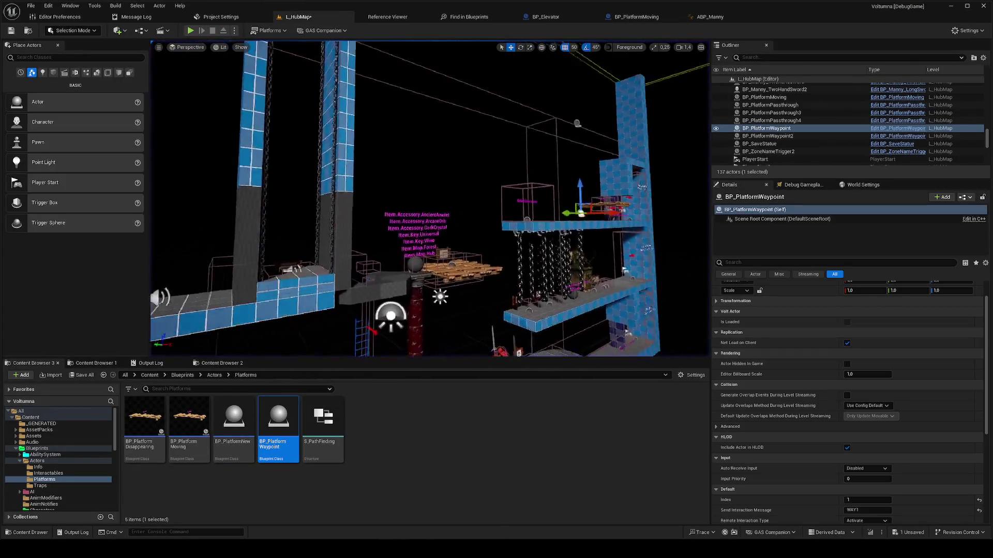
right_click(424, 270)
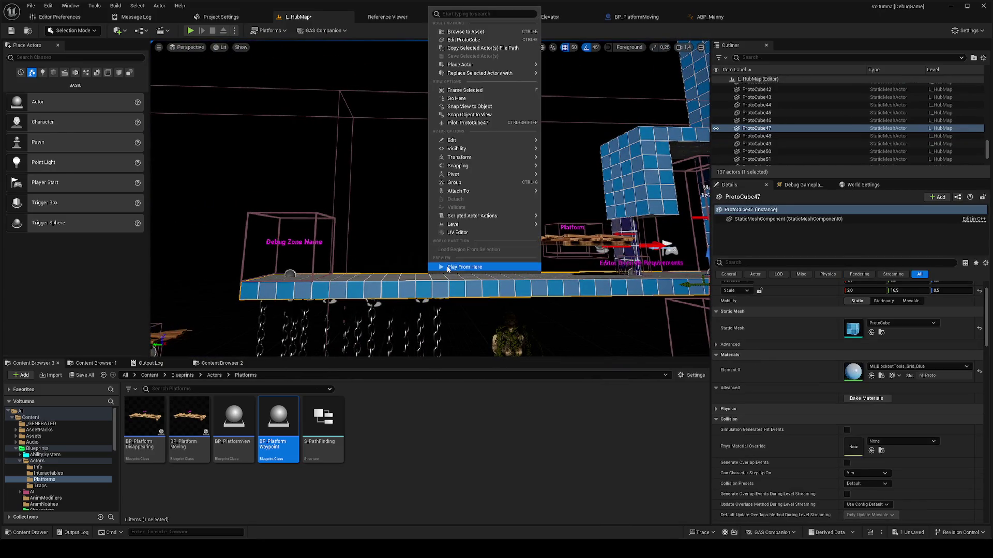
left_click(447, 267)
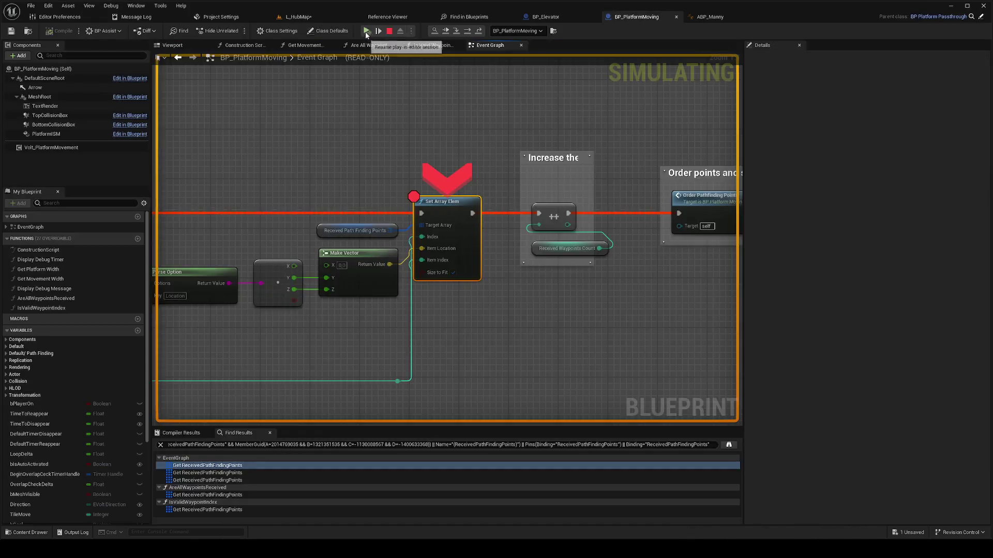
Step: Resume past both BP_PlatformMoving breakpoints and end the play session
left_click(366, 32)
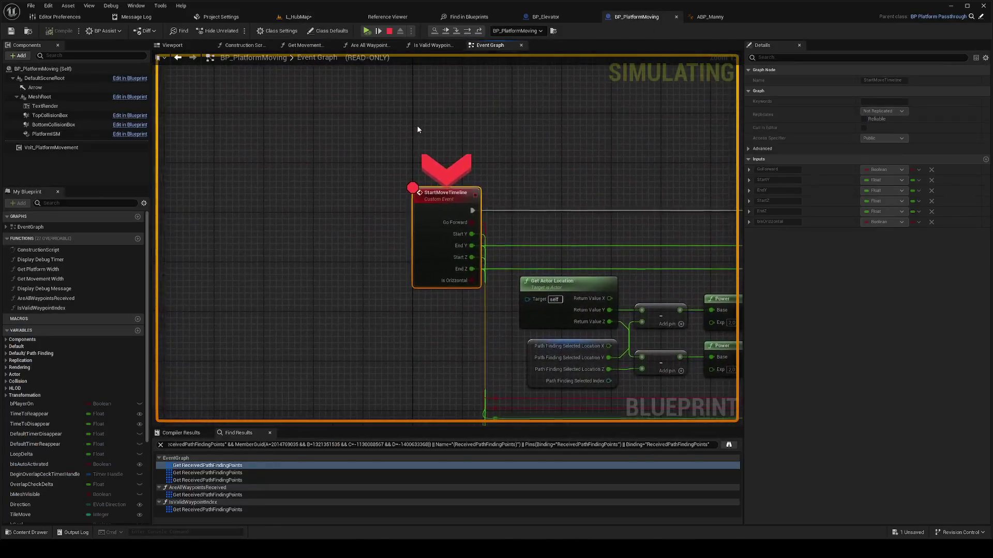
left_click(363, 25)
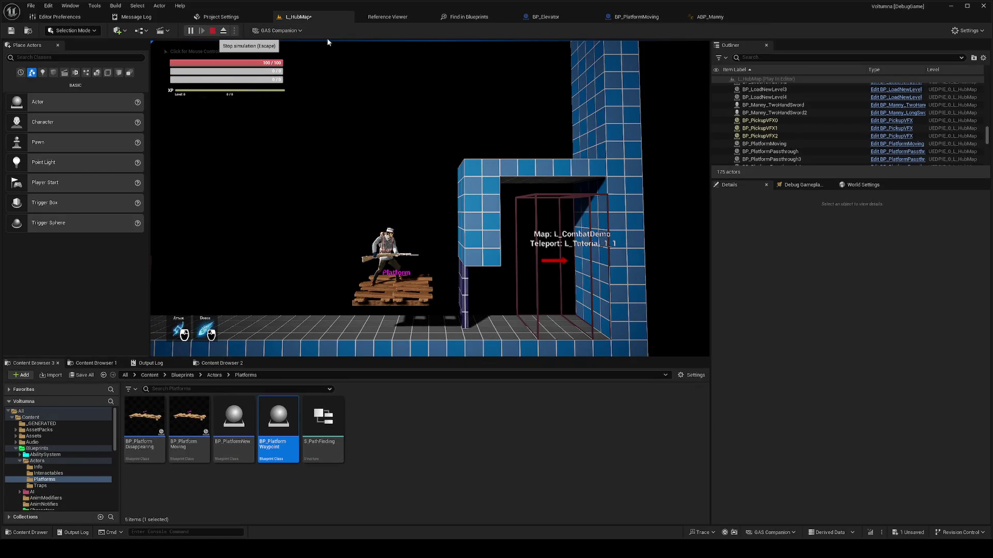
key("Escape")
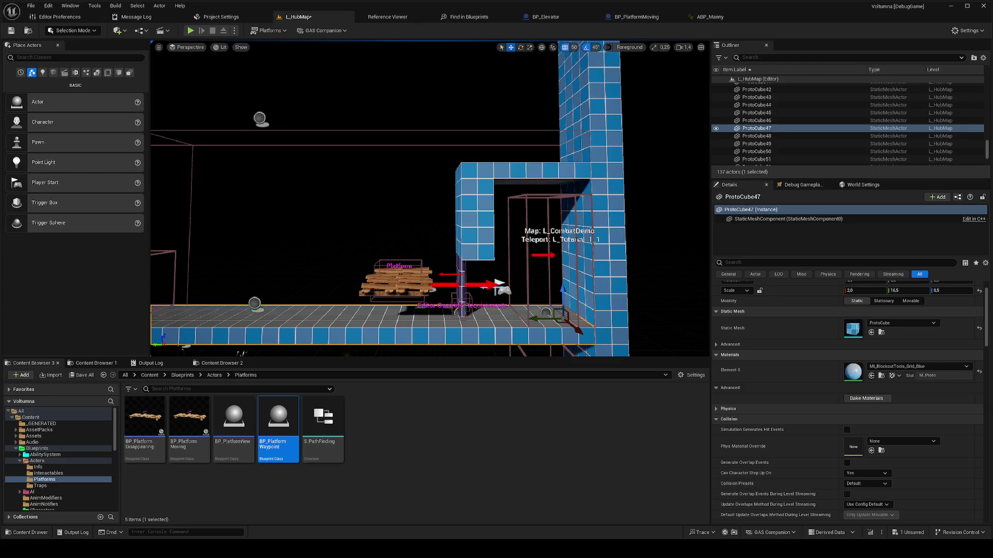
mouse_move(936, 549)
left_click(985, 8)
Step: Save L_HubMap while closing the Unreal editor, then stop the VS Code debug session
left_click(894, 526)
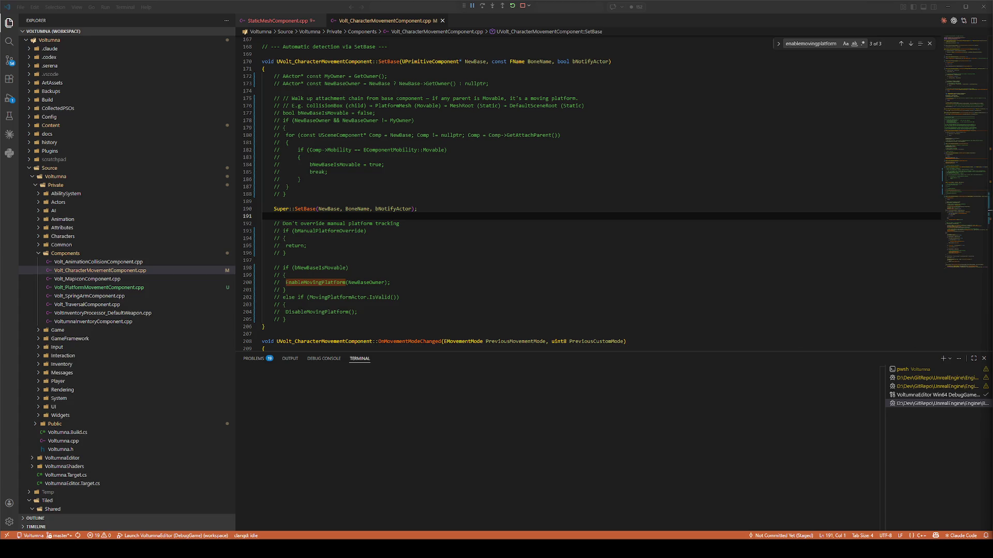
key("shift+F5")
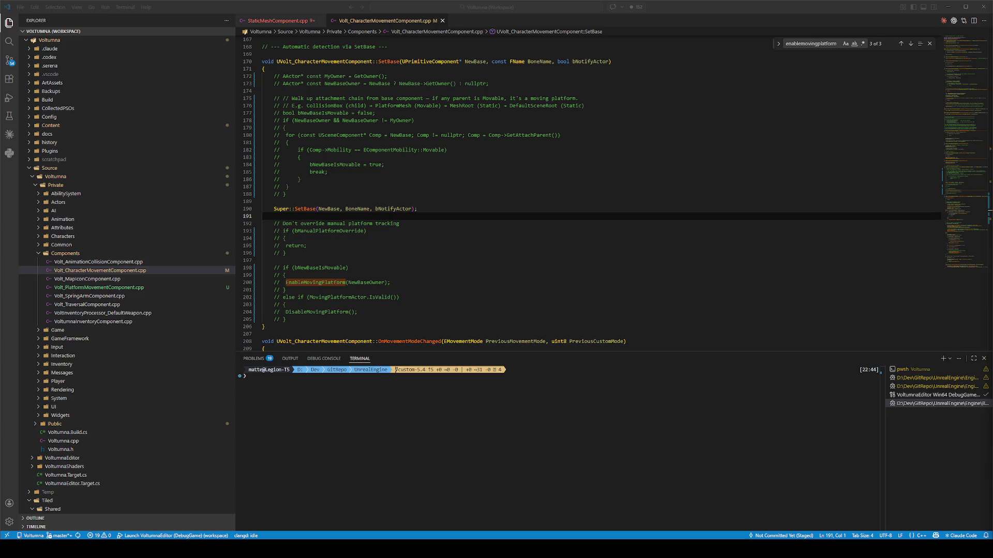
Step: Start the Launch VoltumnaEditor (DebugGame) configuration and let the Win64 DebugGame build finish
left_click(170, 536)
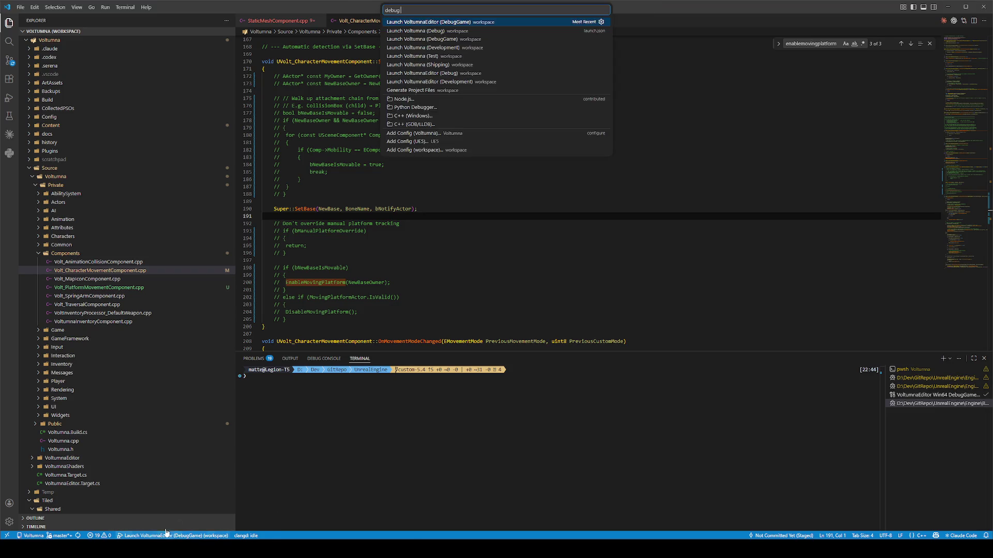
left_click(478, 22)
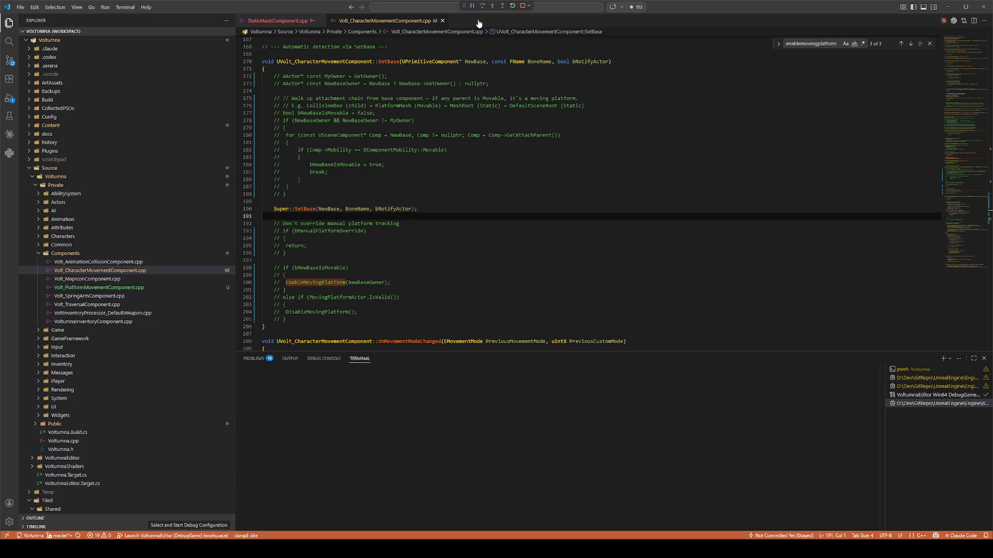
key("ctrl+alt+F11")
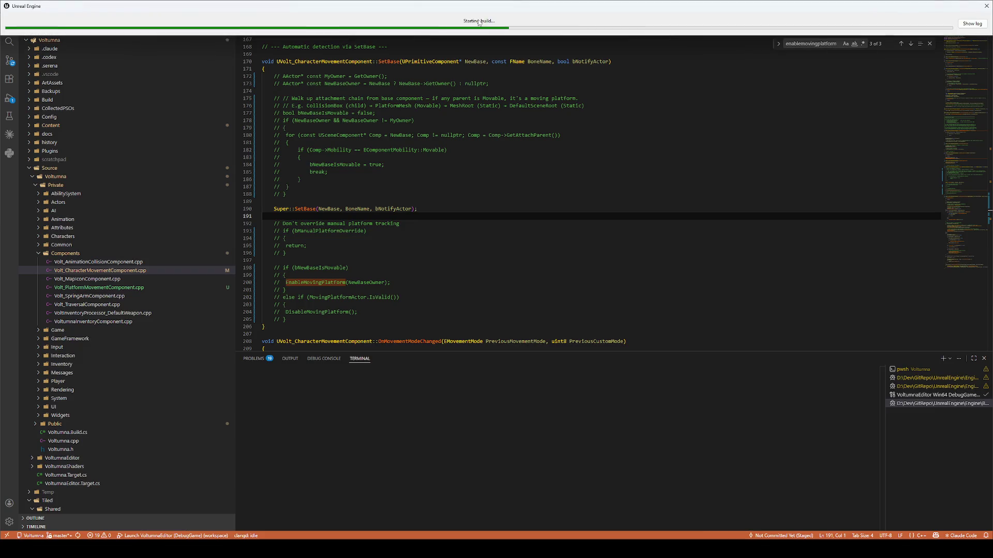